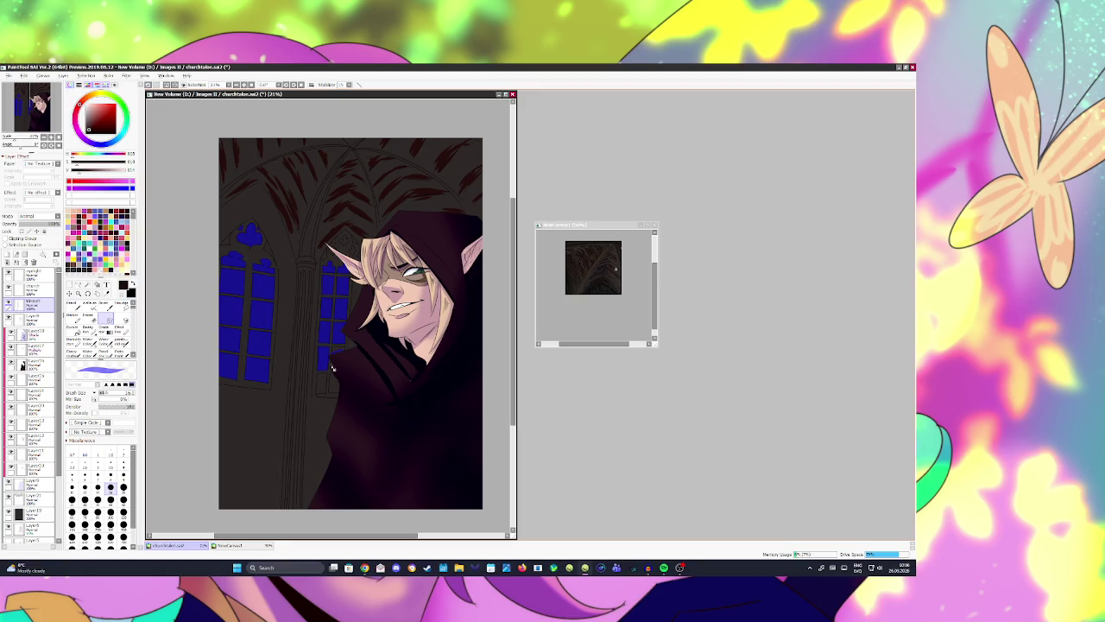
Step: Try Magic Wand selections on the cloak and figure, clearing them with Ctrl+D
key(w)
click(341, 354)
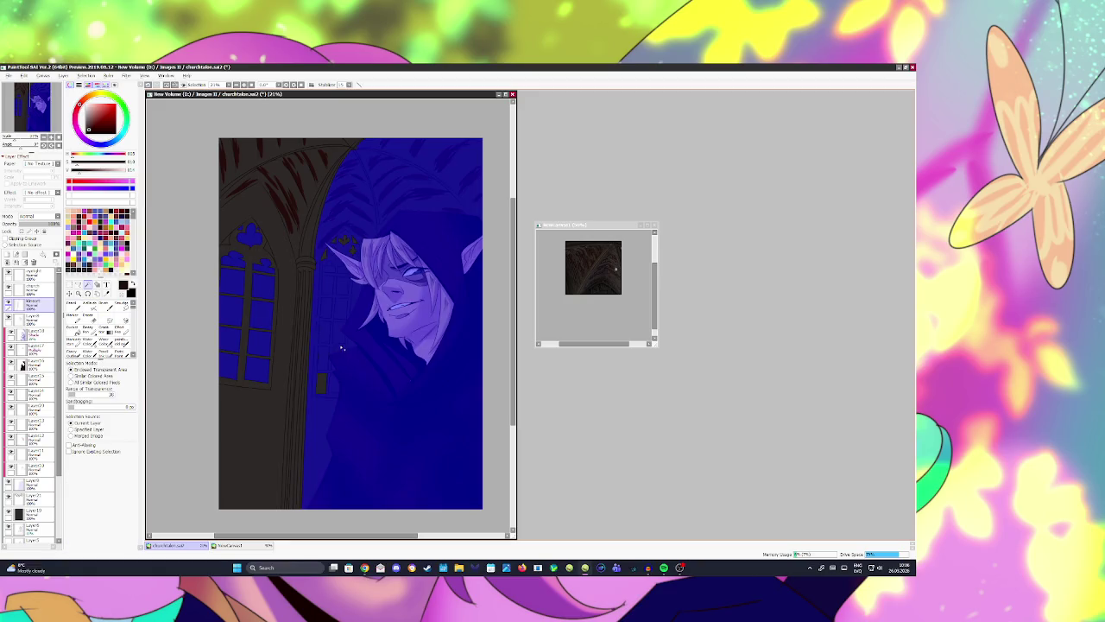
key(b)
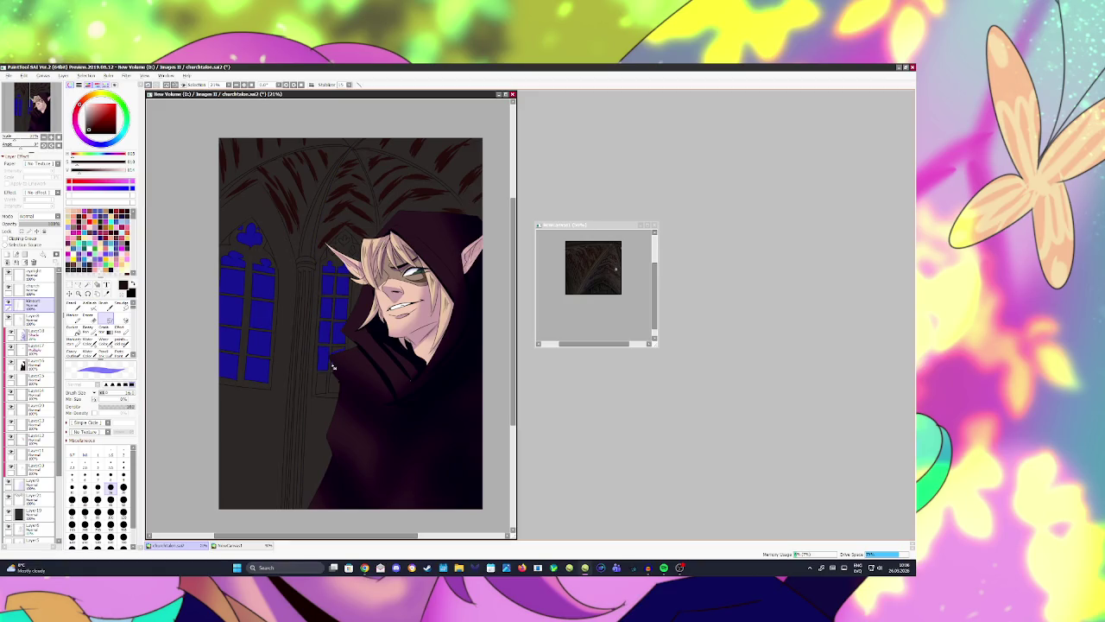
key(w)
click(333, 371)
key(b)
key(w)
click(341, 372)
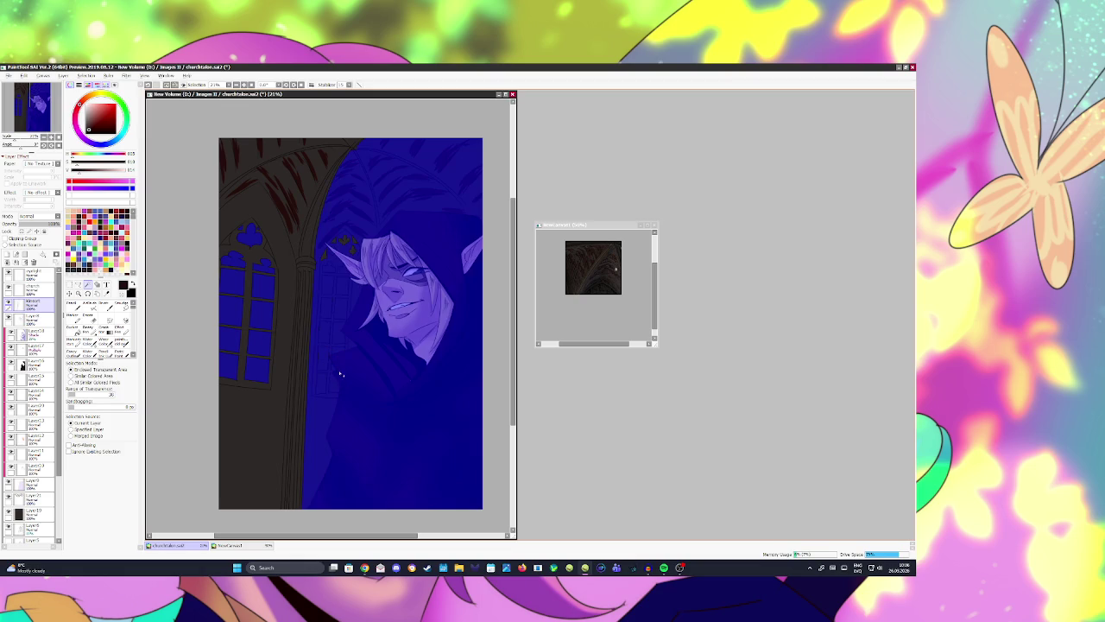
key(b)
key(w)
key(ctrl+d)
key(b)
Step: Reselect the figure and right side with the wand, then clear the selection again
key(w)
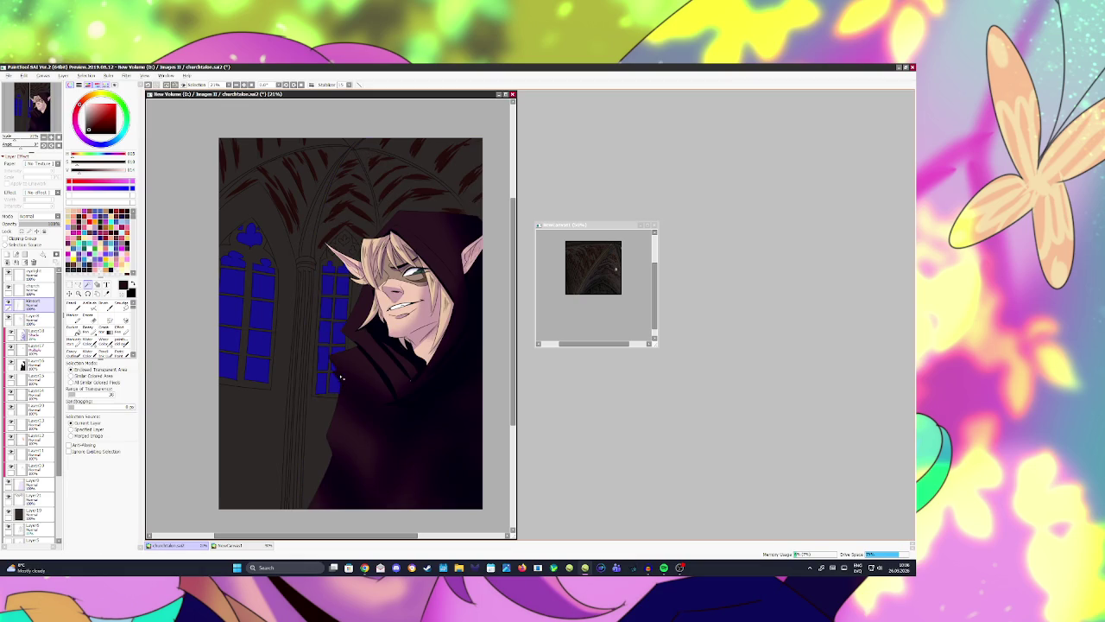
click(339, 250)
key(b)
key(w)
key(b)
key(w)
key(b)
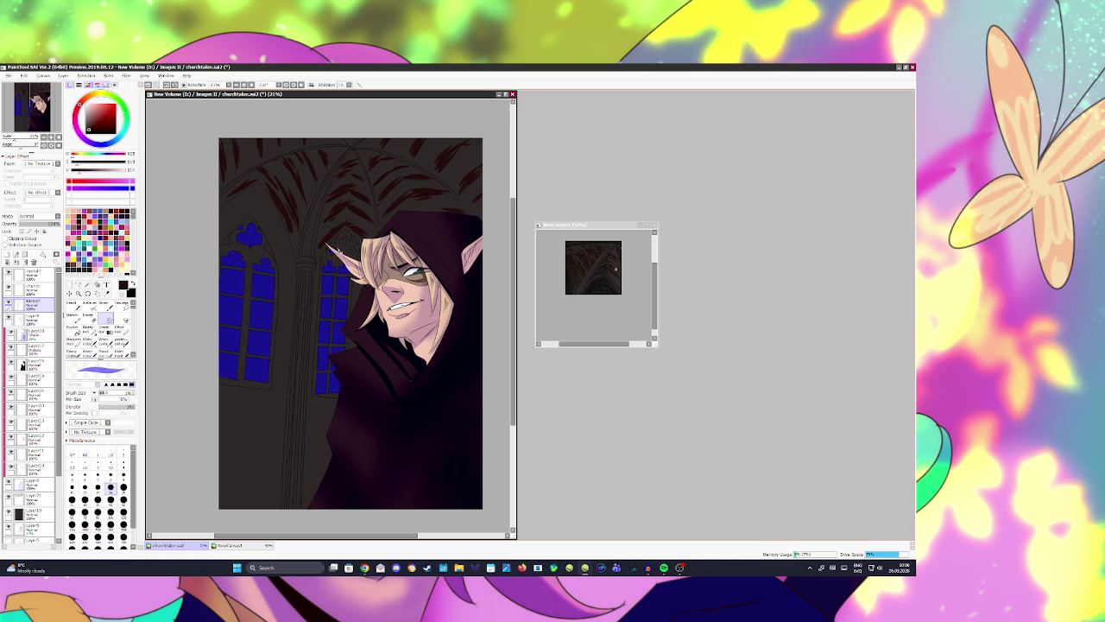
key(w)
key(ctrl+d)
key(b)
key(w)
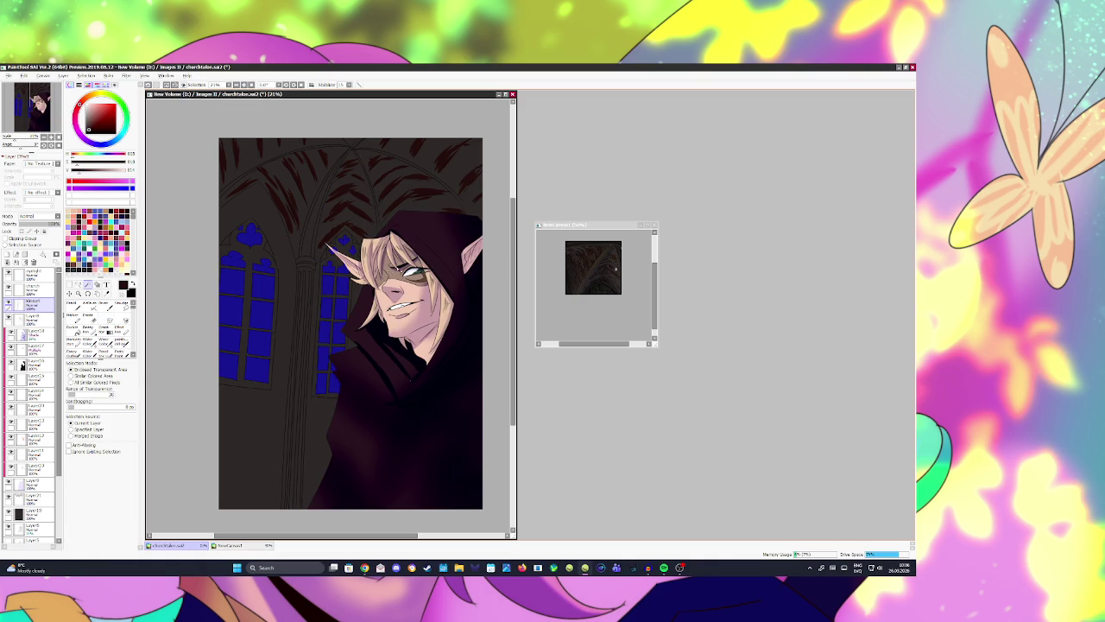
scroll(33, 406, down, 3)
Step: On a new layer above Layer21, fill the windows solid white and deselect
click(35, 437)
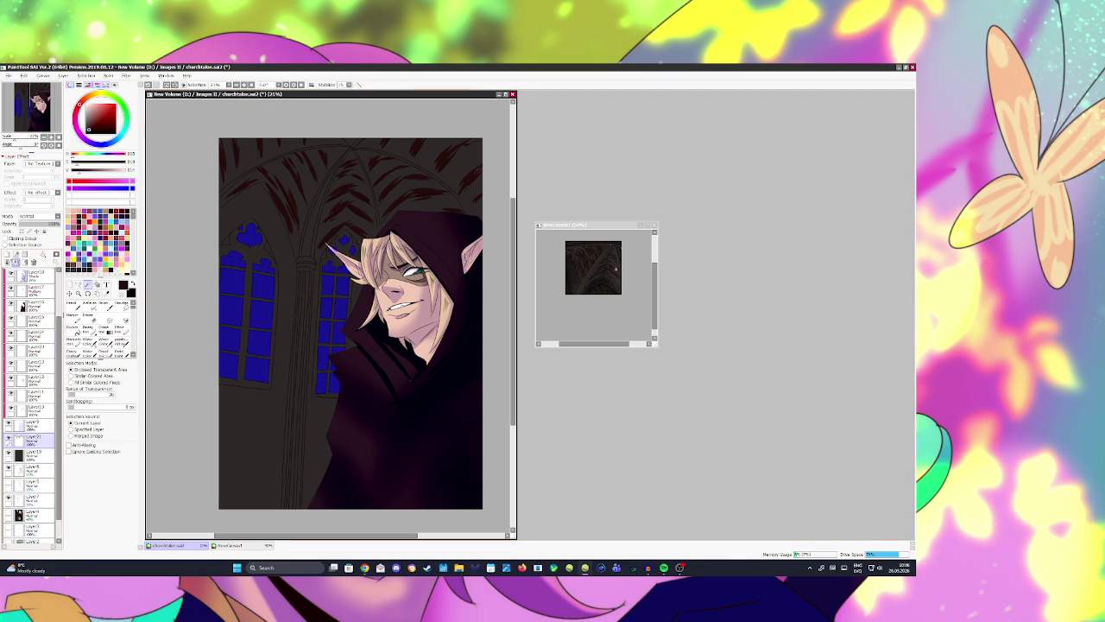
click(7, 253)
click(84, 102)
key(ctrl+d)
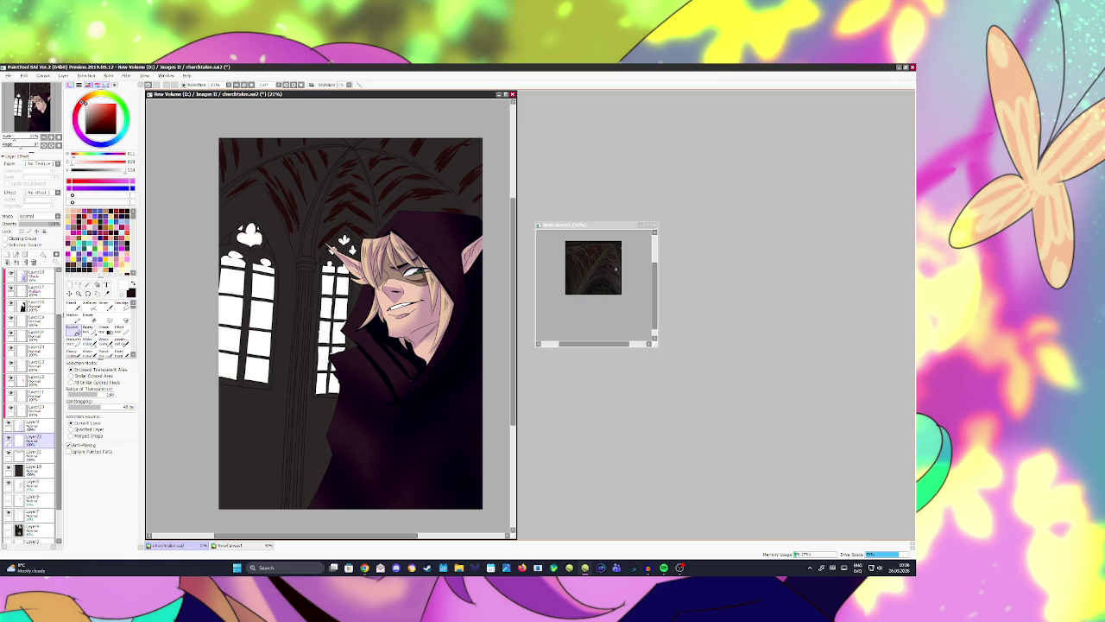
key(a)
click(7, 254)
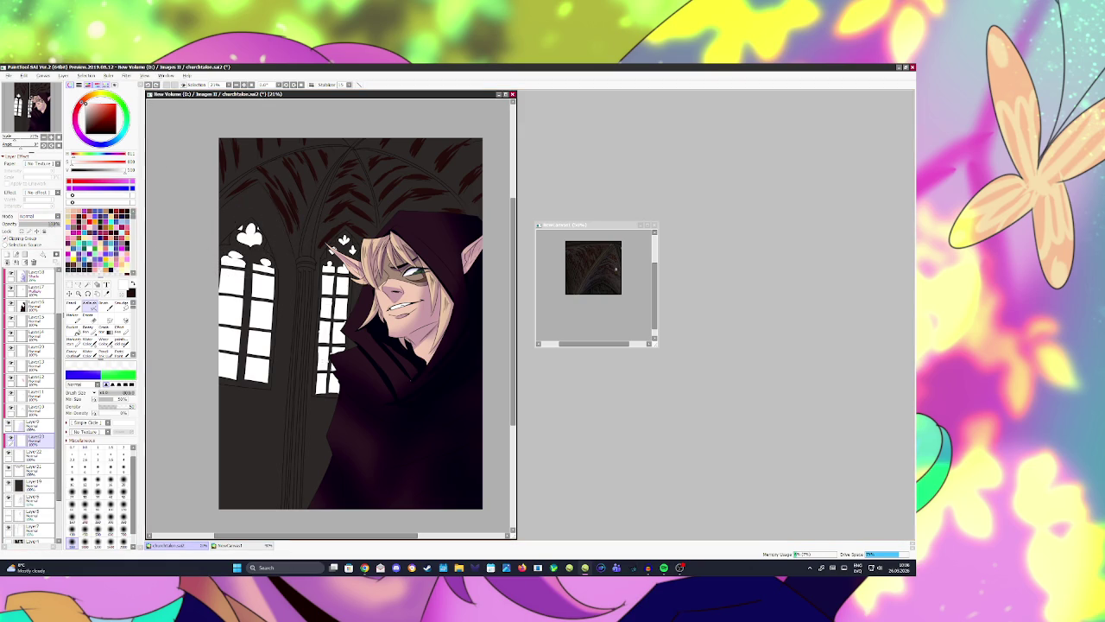
Step: Set the new layer to Dodge and airbrush a glow over the ornament and left window
click(39, 216)
click(34, 281)
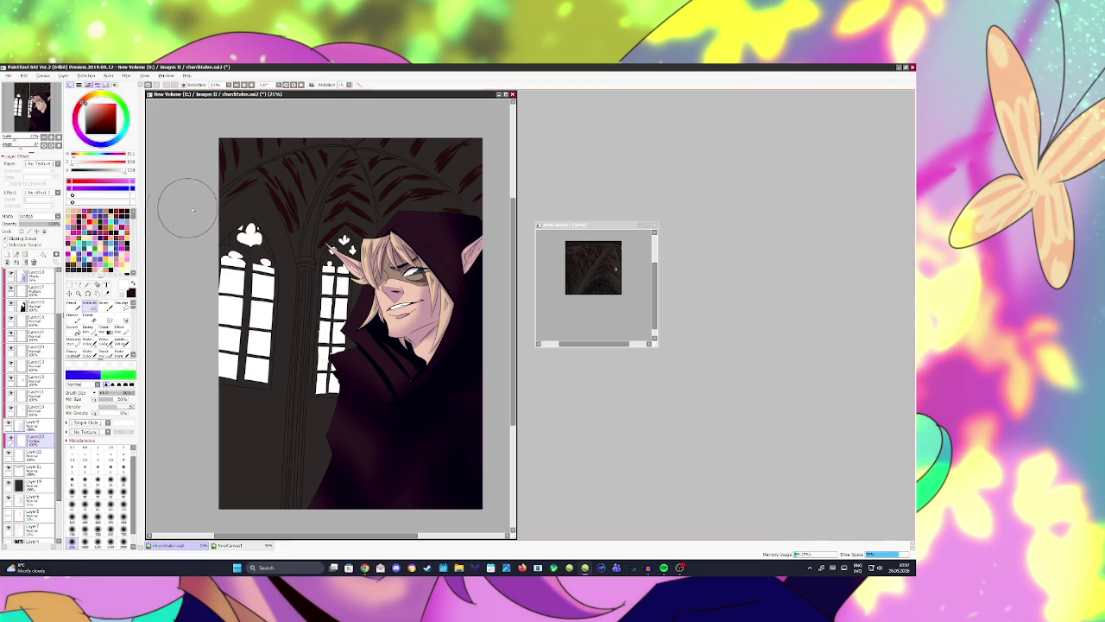
mouse_move(246, 226)
mouse_down()
mouse_move(262, 222)
mouse_move(237, 267)
mouse_up()
drag(217, 380, 239, 357)
key(ctrl+z)
drag(231, 318, 293, 218)
key(ctrl+z)
drag(237, 393, 259, 229)
Step: Brighten the right window, its column and the ornament above with Dodge glow
drag(298, 388, 333, 291)
key(ctrl+z)
drag(328, 380, 334, 302)
drag(328, 346, 328, 301)
drag(343, 243, 349, 233)
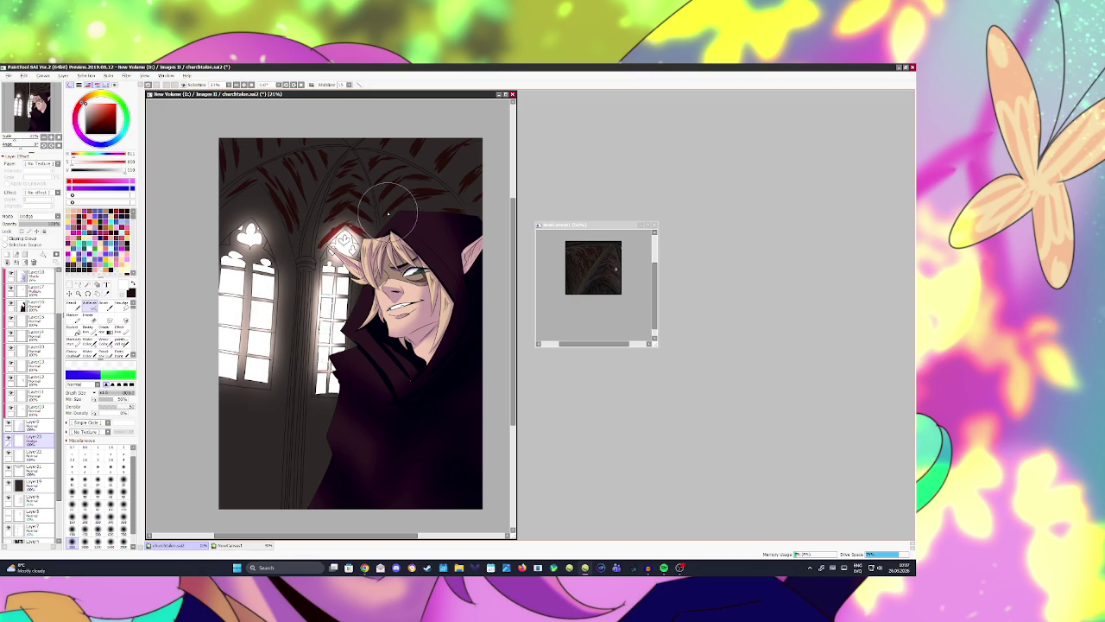
drag(315, 380, 326, 328)
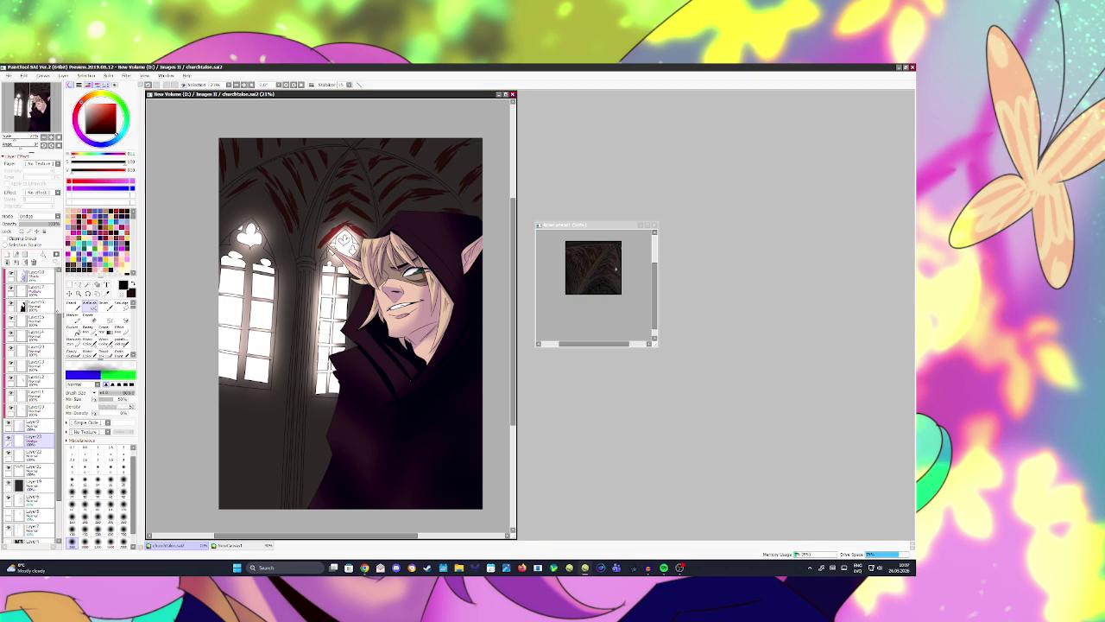
Step: Select a different layer and dab a small brush mark on the canvas
scroll(35, 388, up, 3)
click(33, 302)
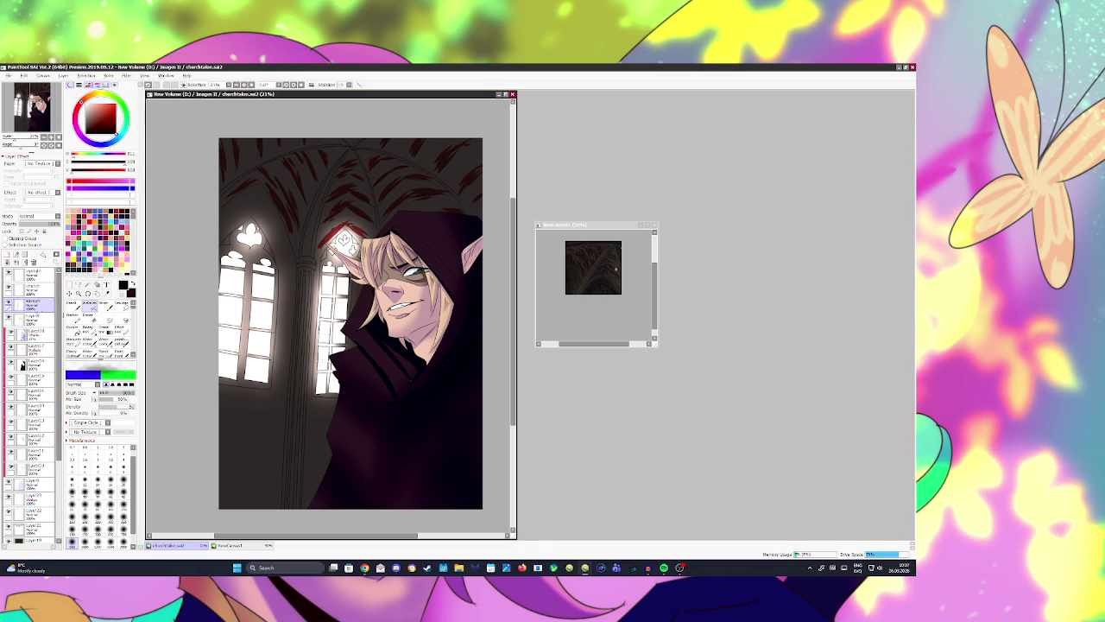
key(b)
click(231, 227)
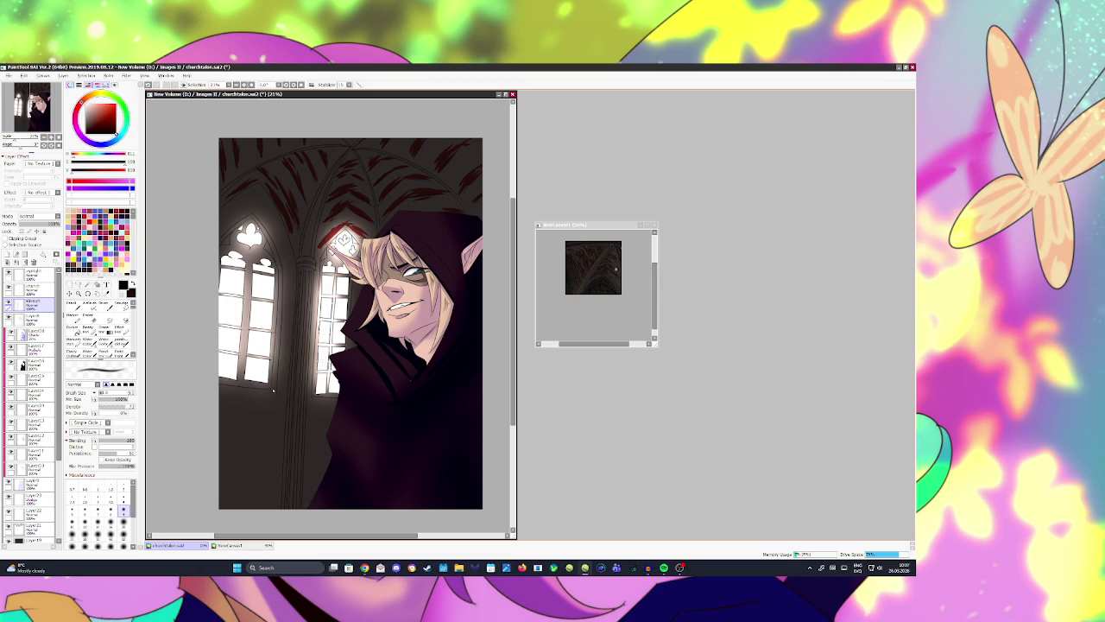
key(e)
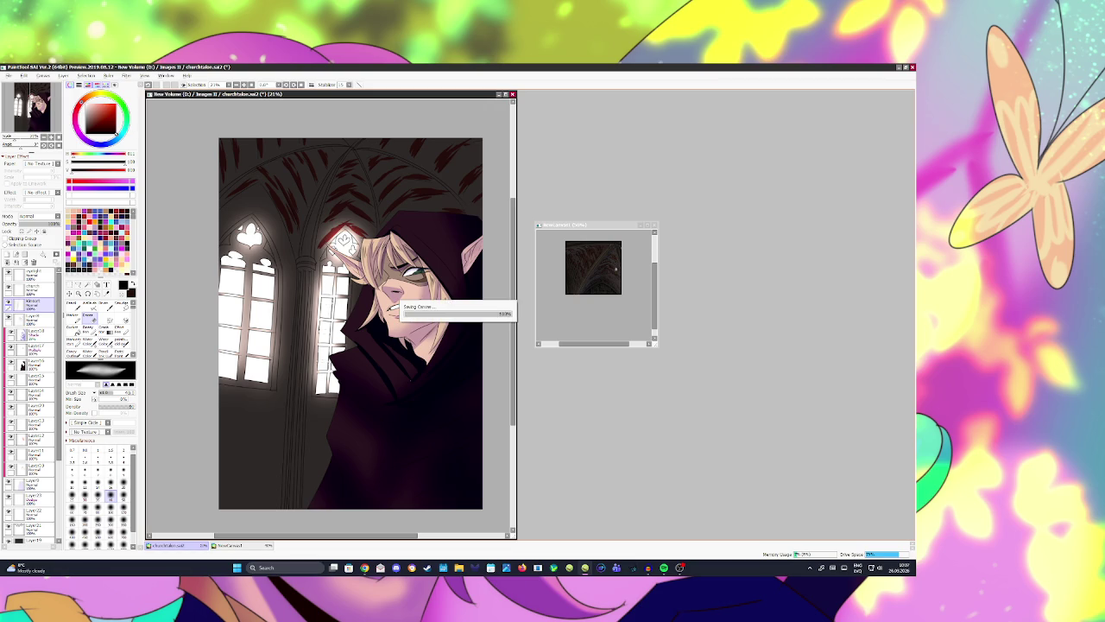
Step: Paint a thin vertical stroke on the cloak and save churchtober.sai2
key(b)
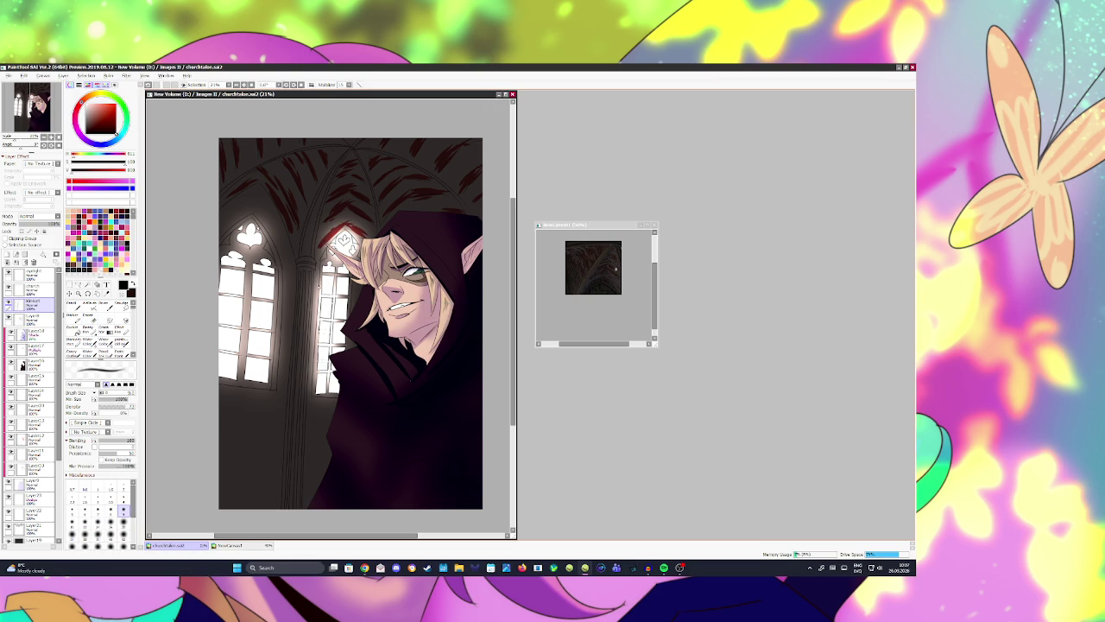
drag(317, 270, 309, 387)
key(e)
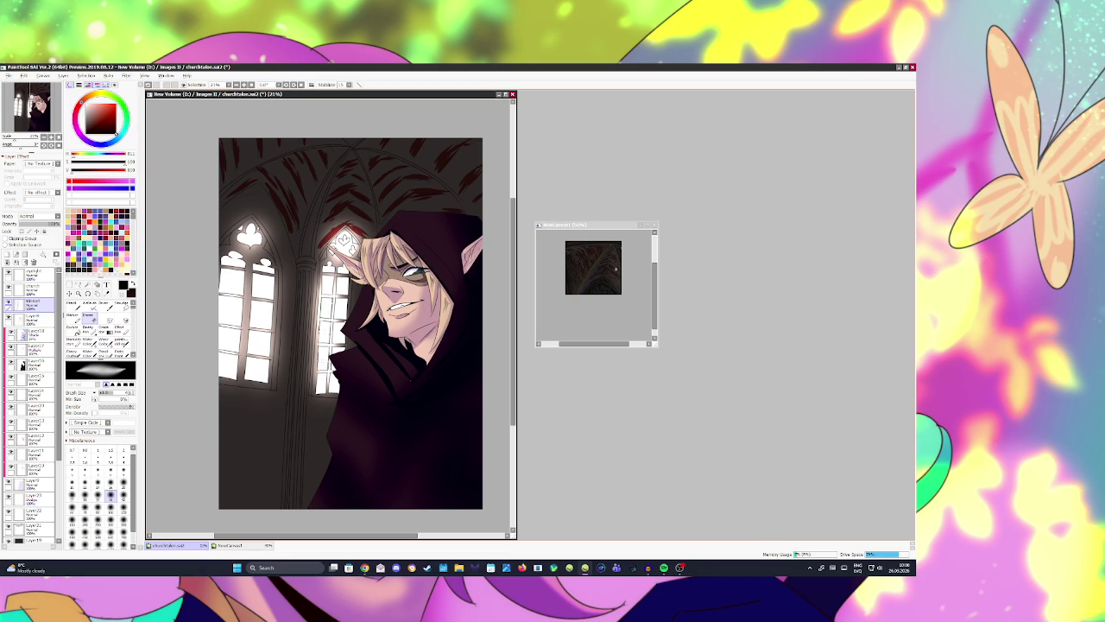
key(ctrl+s)
Step: Give Layer19 the Diagonal Scratches paper texture, then try Action Lines Large
scroll(30, 389, down, 5)
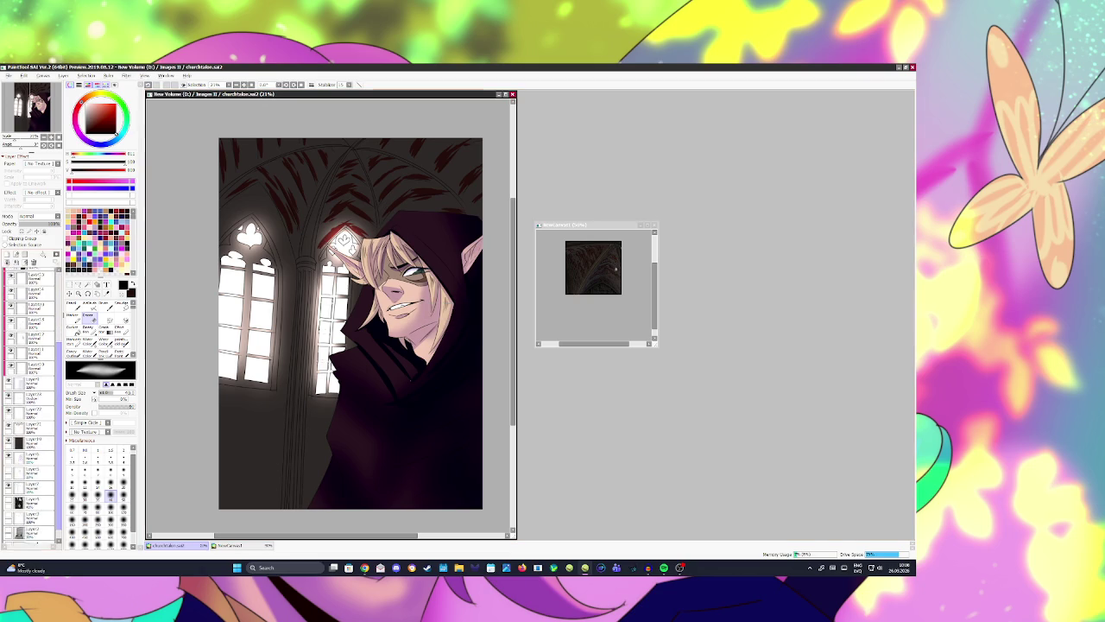
click(35, 430)
click(43, 163)
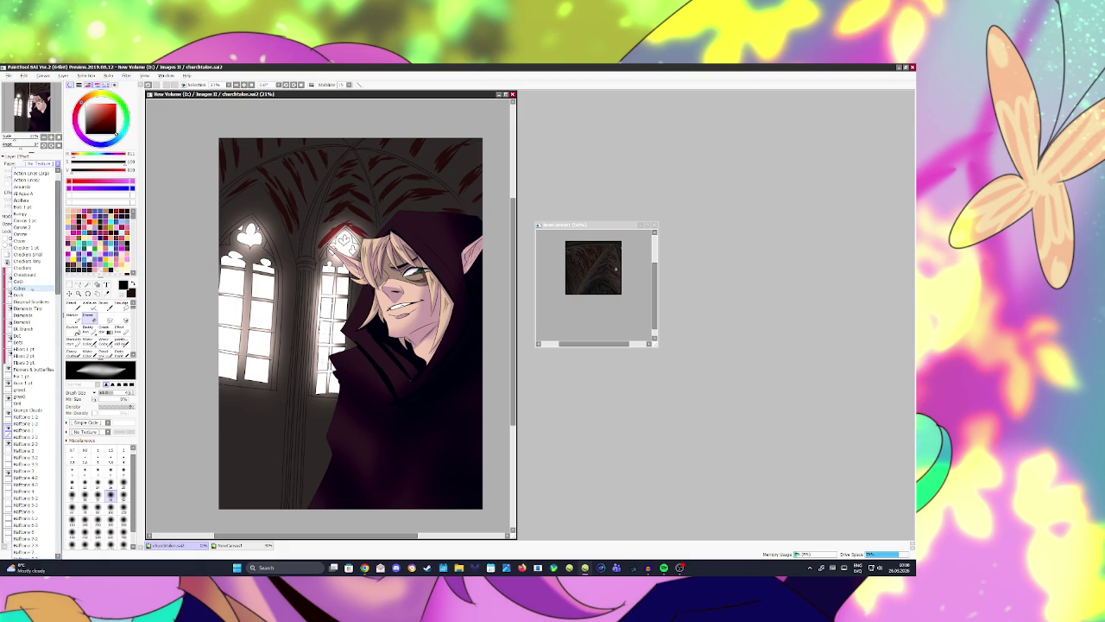
click(30, 315)
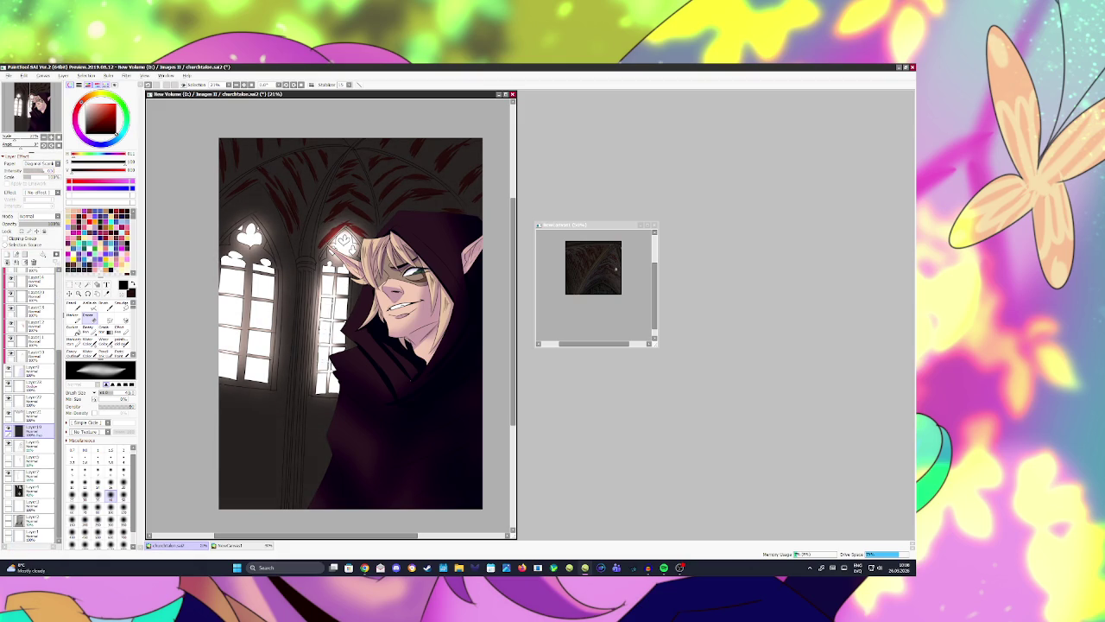
drag(40, 176, 55, 176)
click(57, 164)
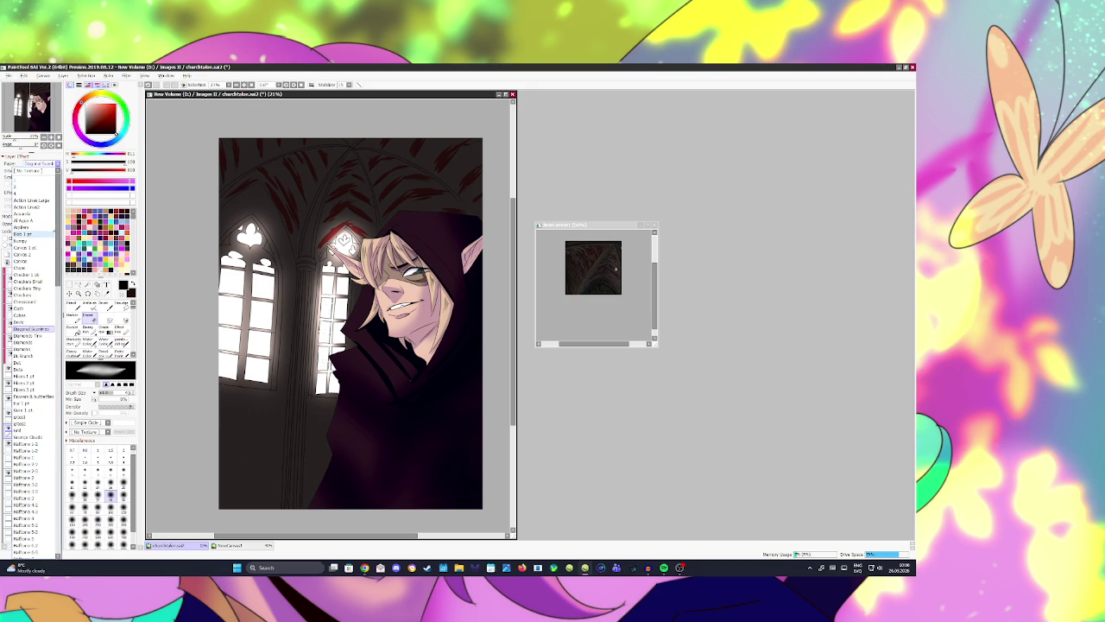
click(31, 200)
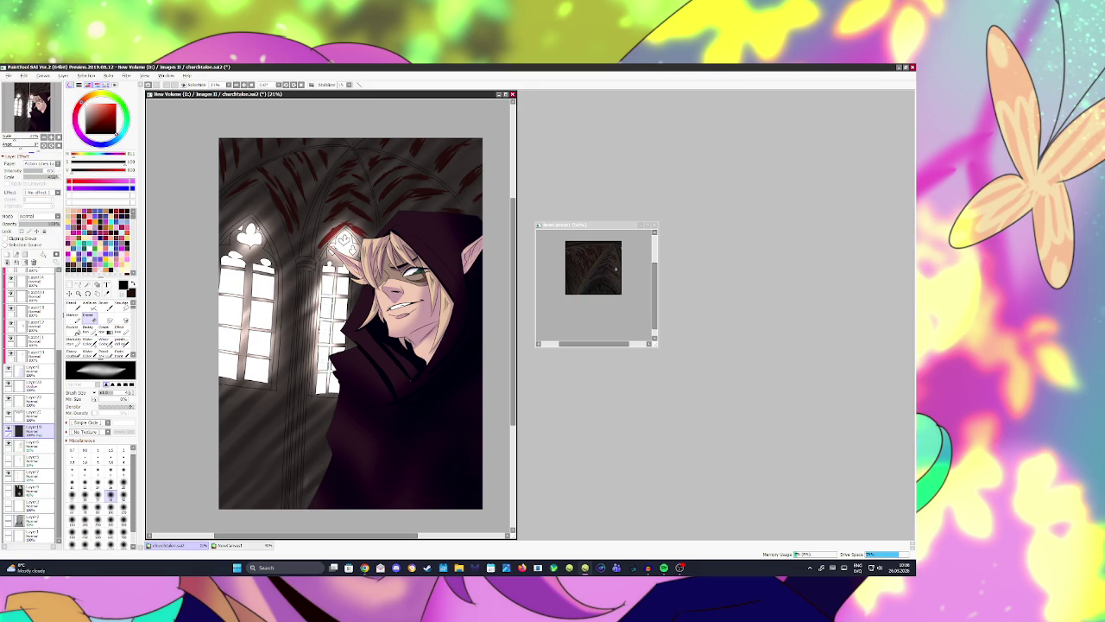
Step: Compare halftone and action-line textures, settling on Action Lines2 at intensity 100
click(57, 163)
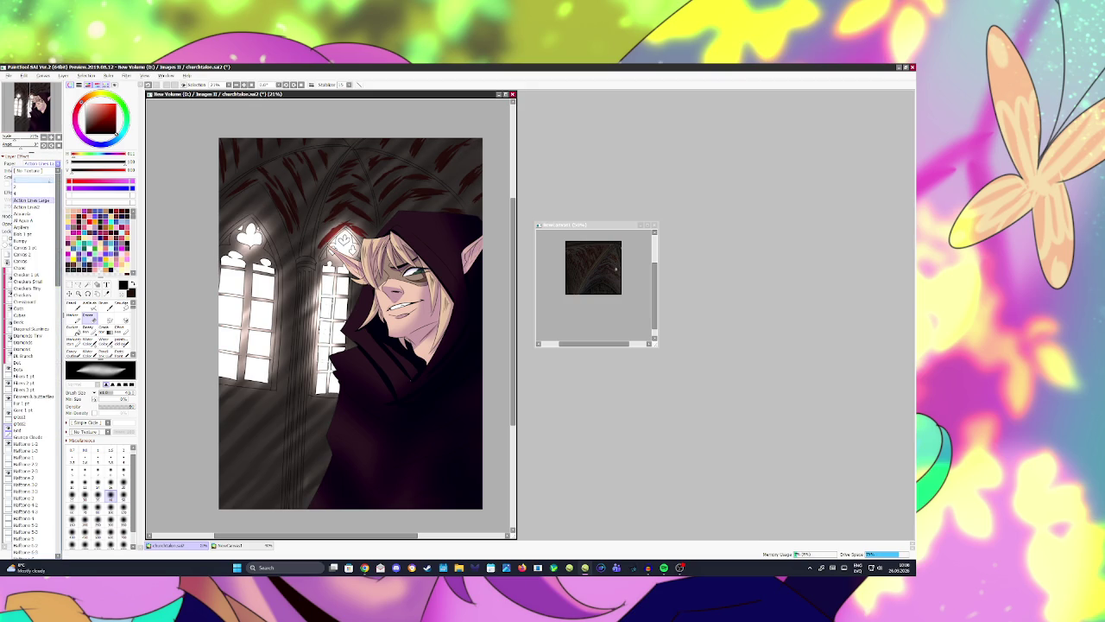
click(31, 185)
click(57, 163)
click(31, 209)
click(57, 163)
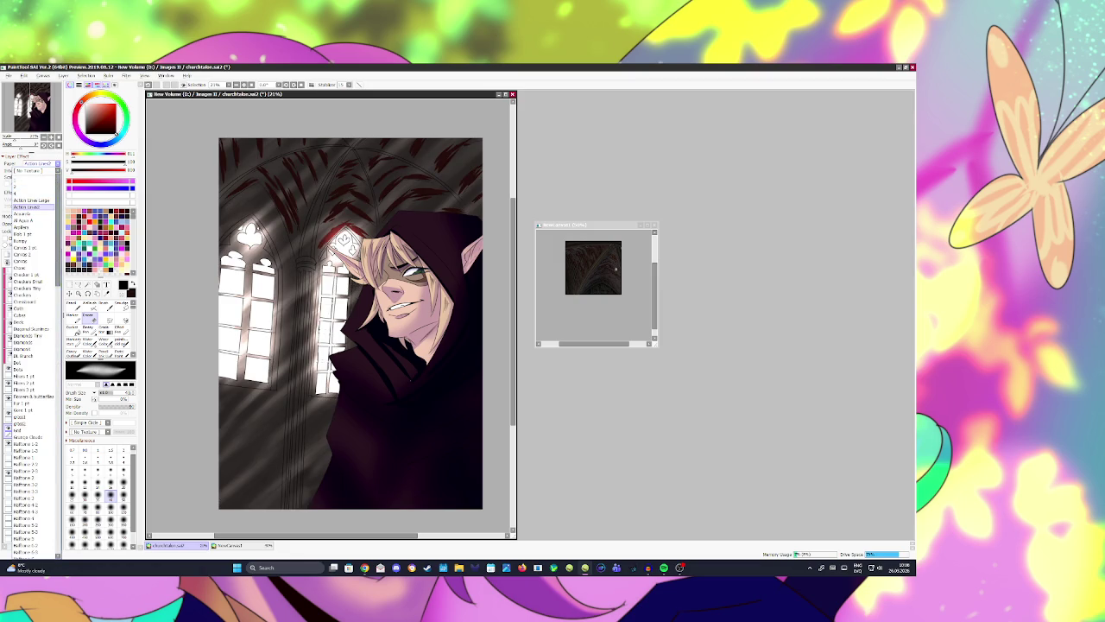
click(28, 207)
drag(34, 170, 52, 176)
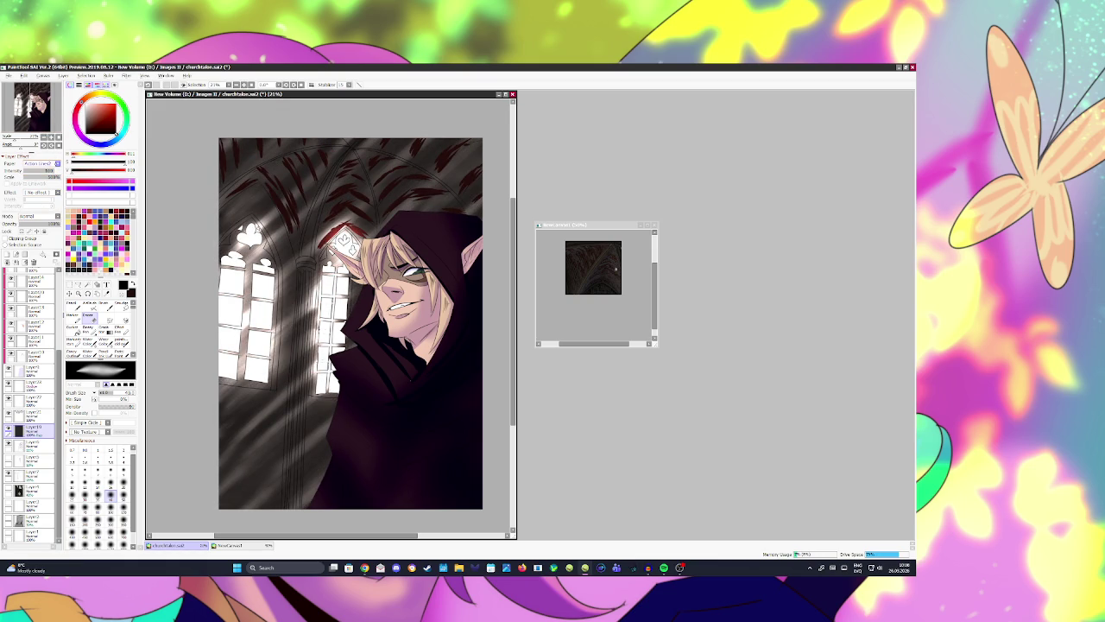
Step: Switch the paper texture to Fl Aqua A and reduce its scale
click(39, 164)
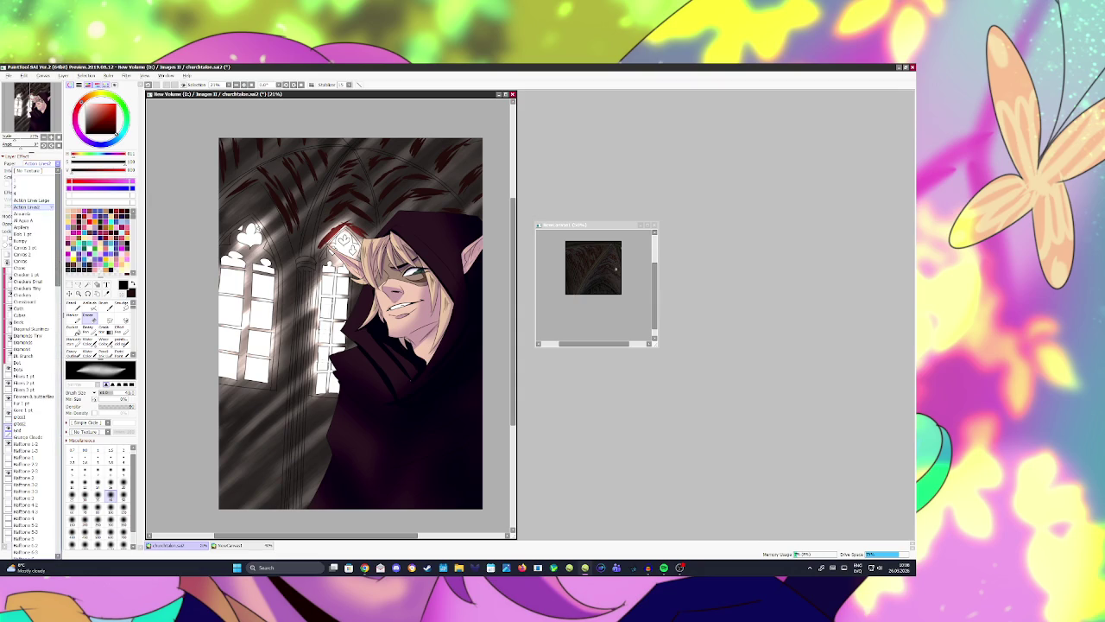
click(35, 214)
click(39, 163)
click(34, 227)
drag(41, 177, 52, 176)
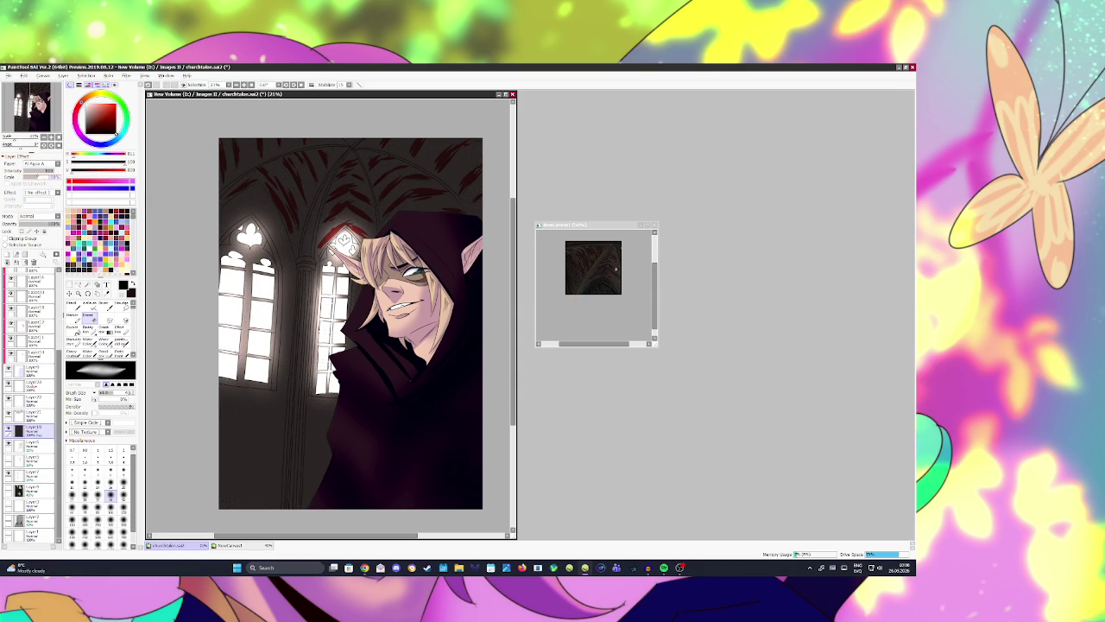
drag(48, 176, 32, 176)
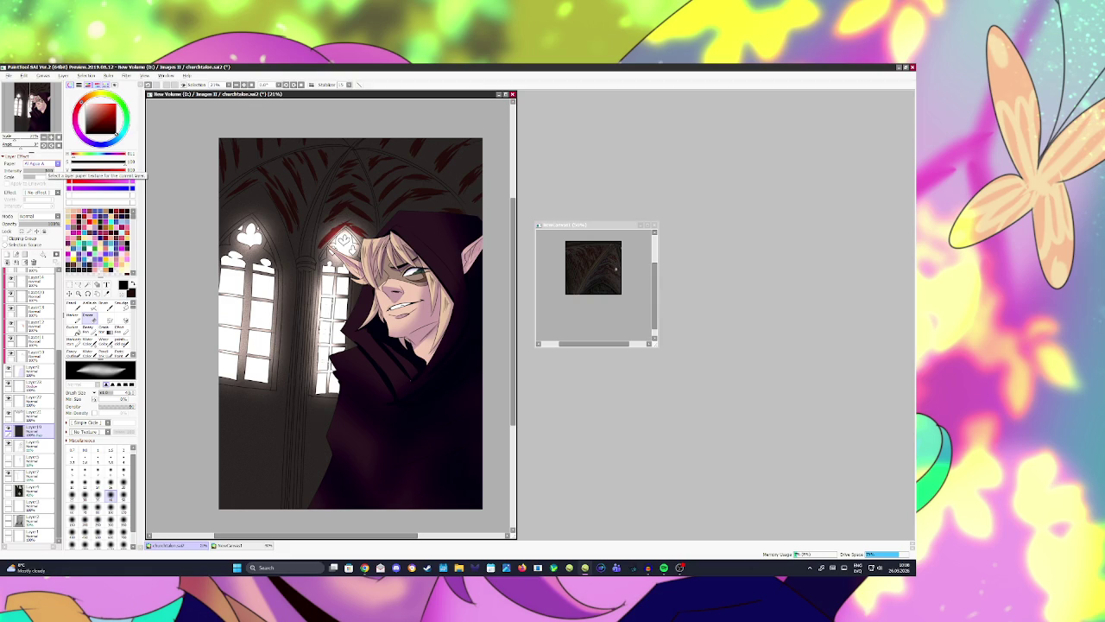
scroll(32, 388, up, 3)
click(33, 304)
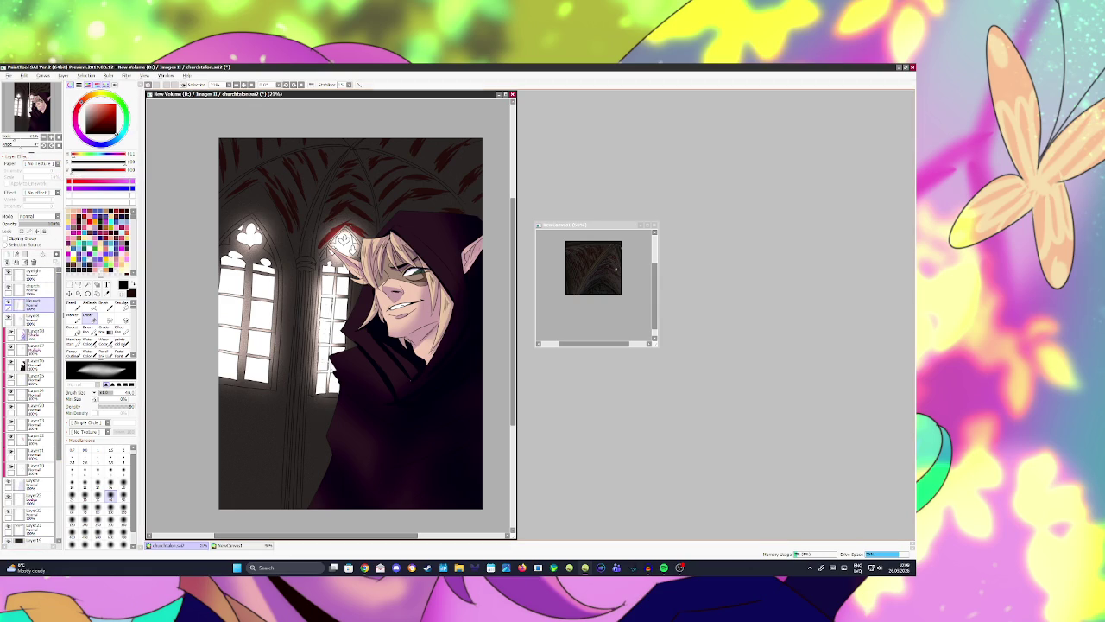
Step: Save, dab paint onto the ceiling with the brush, and save churchtober.sai2 again
key(ctrl+s)
key(b)
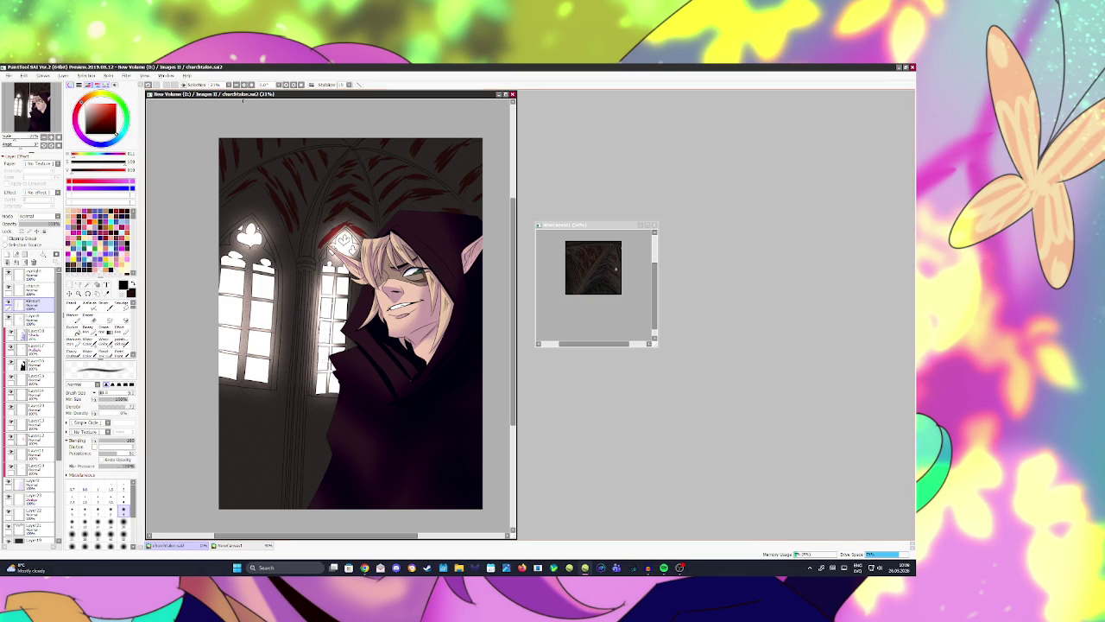
click(277, 175)
key(ctrl+s)
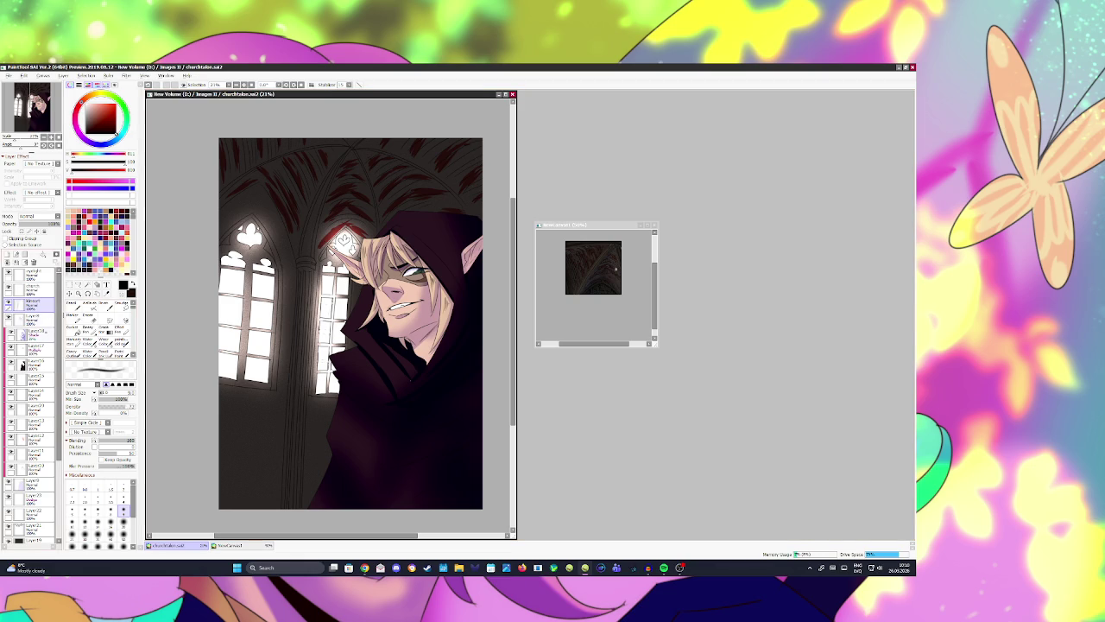
scroll(33, 406, down, 1)
Step: On Layer10, try Airplane and other paper textures, then drop texture intensity to zero
scroll(33, 406, down, 3)
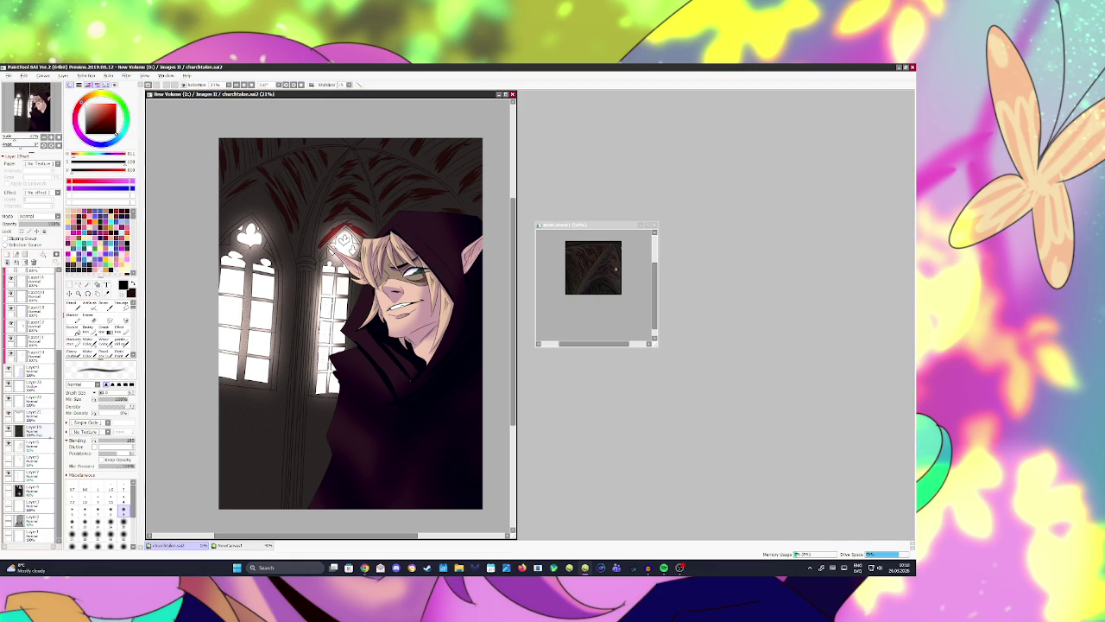
click(35, 429)
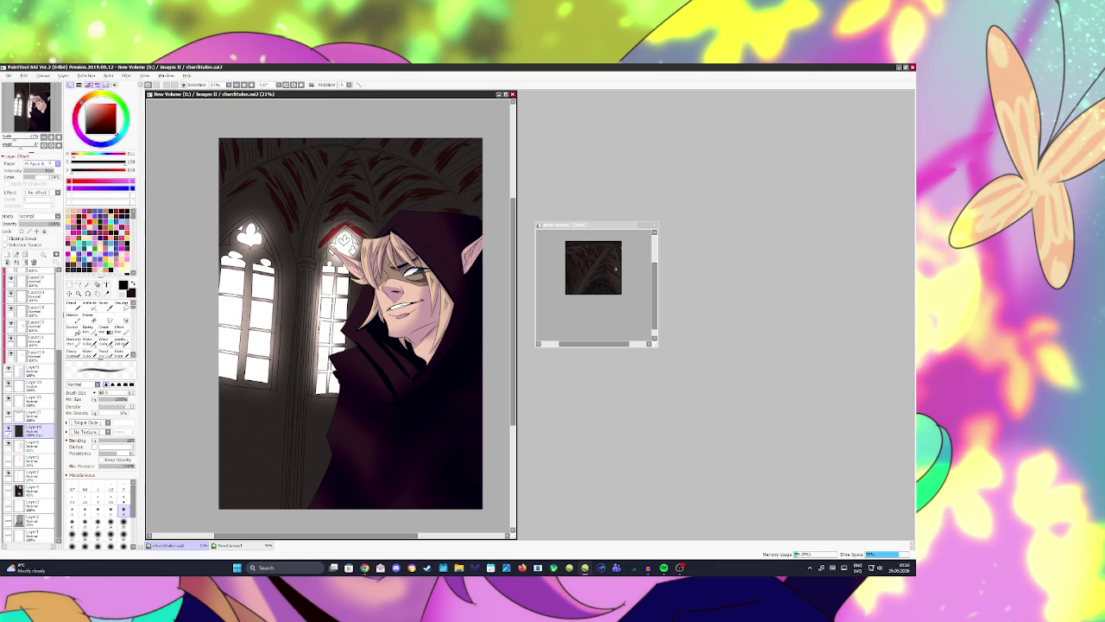
click(39, 163)
click(35, 226)
click(39, 163)
click(35, 240)
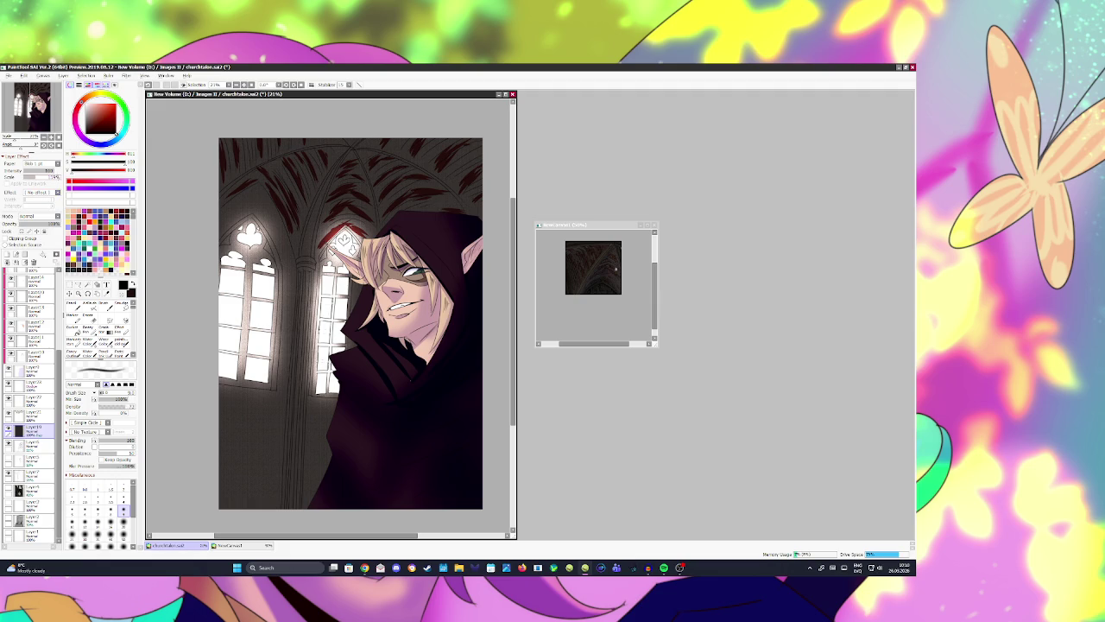
click(57, 163)
click(35, 245)
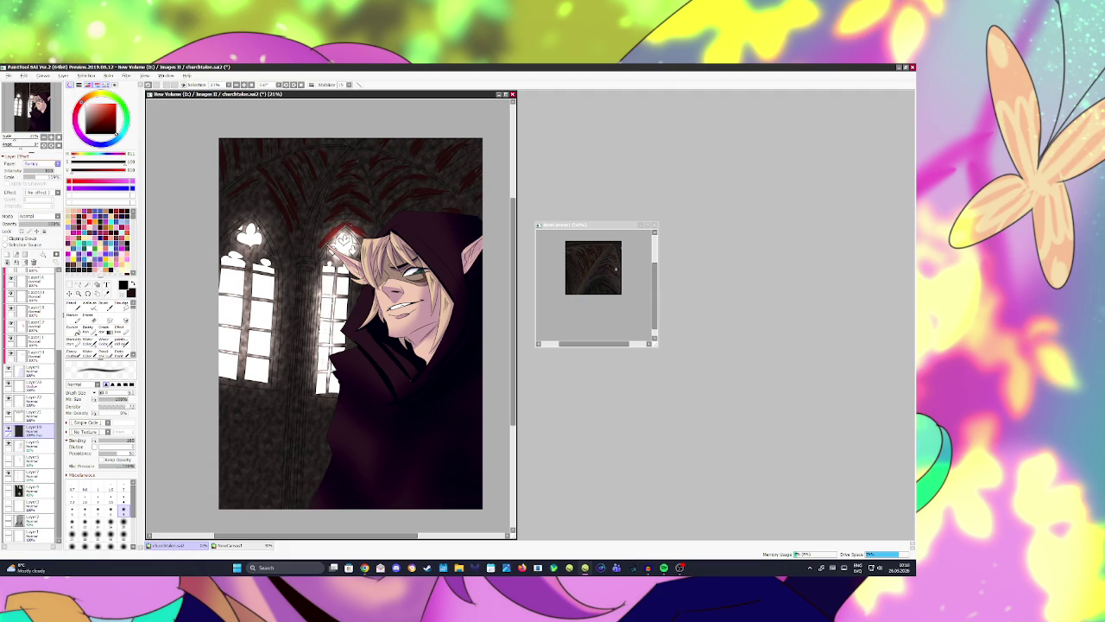
drag(54, 171, 39, 170)
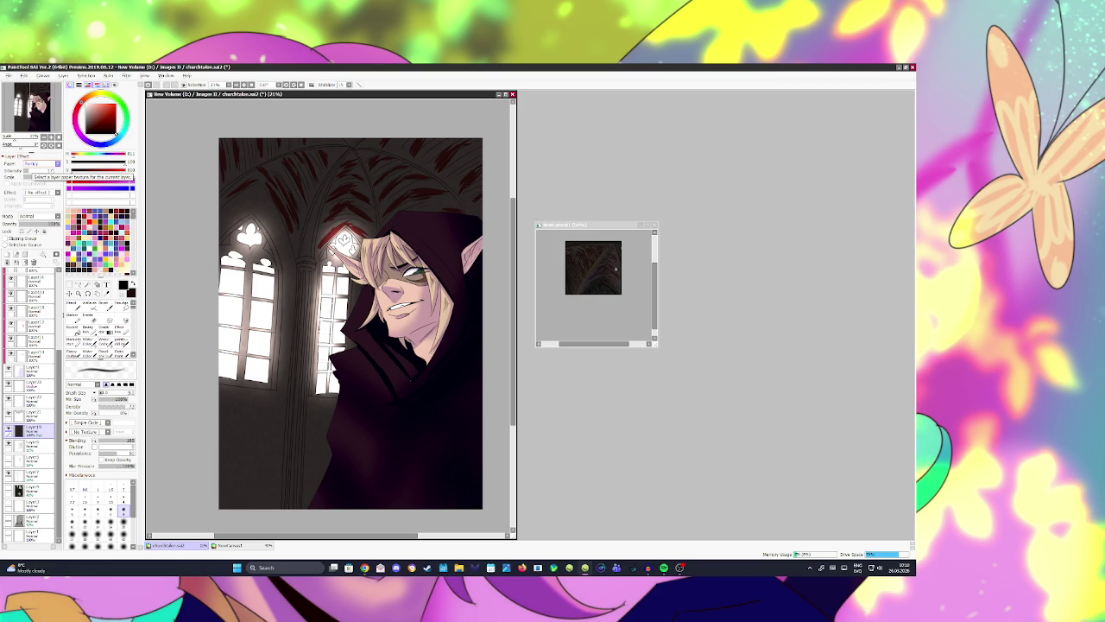
Step: Pick dark red, choose the AirBrush, and add a new layer
click(118, 115)
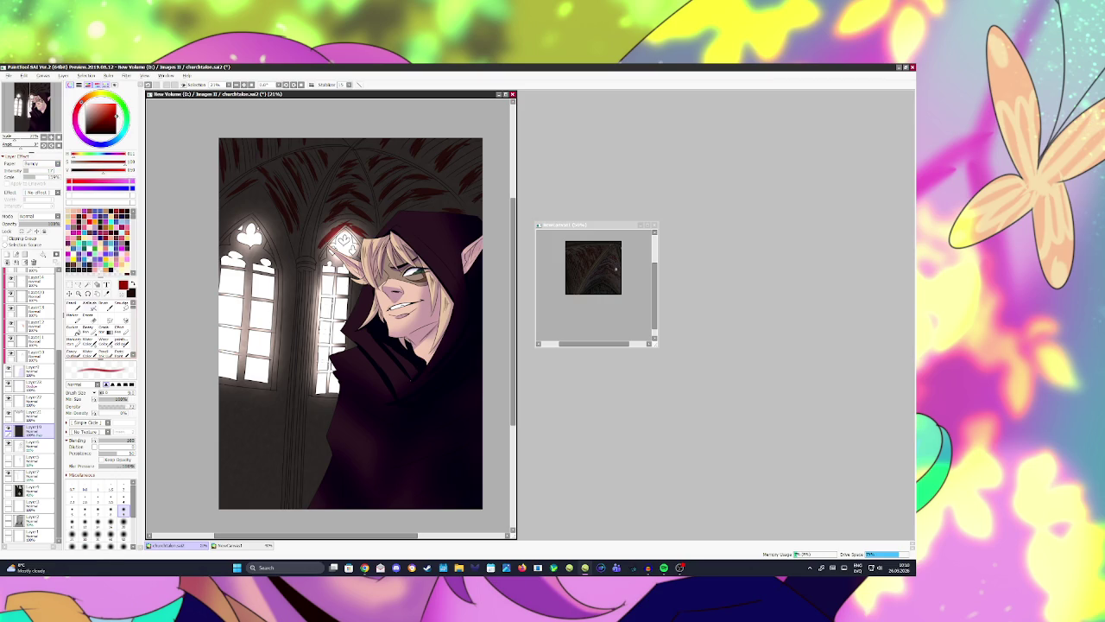
click(89, 303)
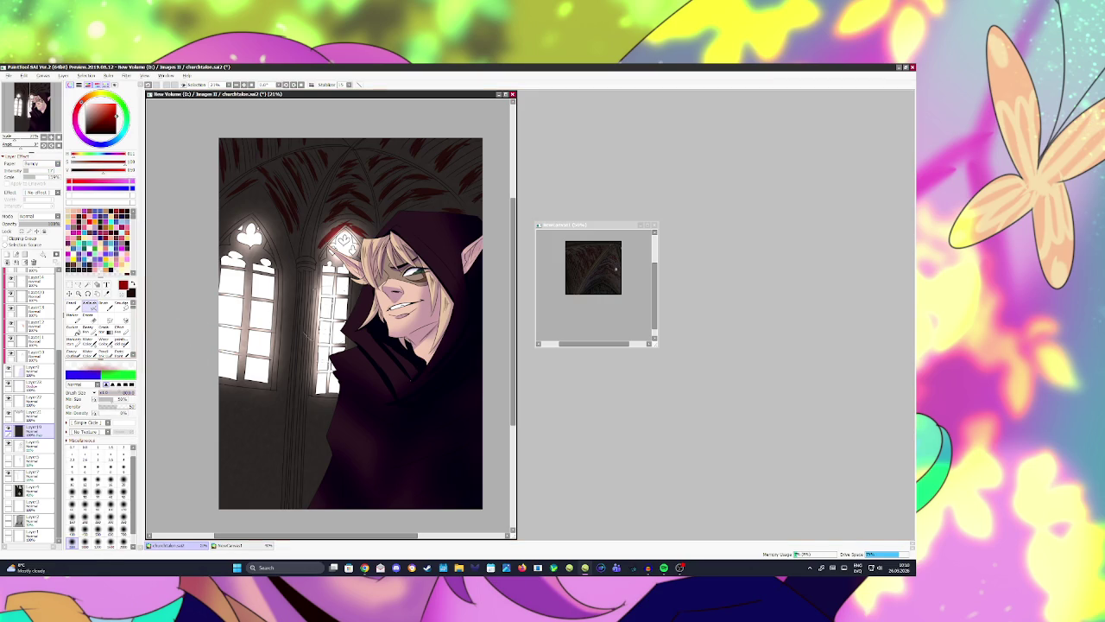
key(ctrl+shift+n)
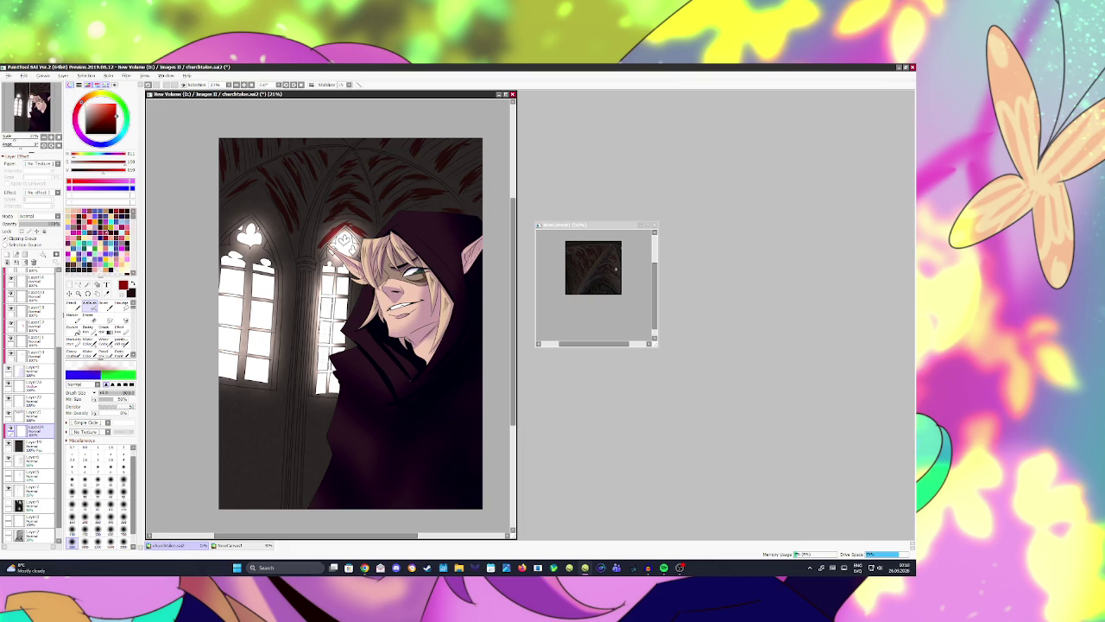
click(98, 493)
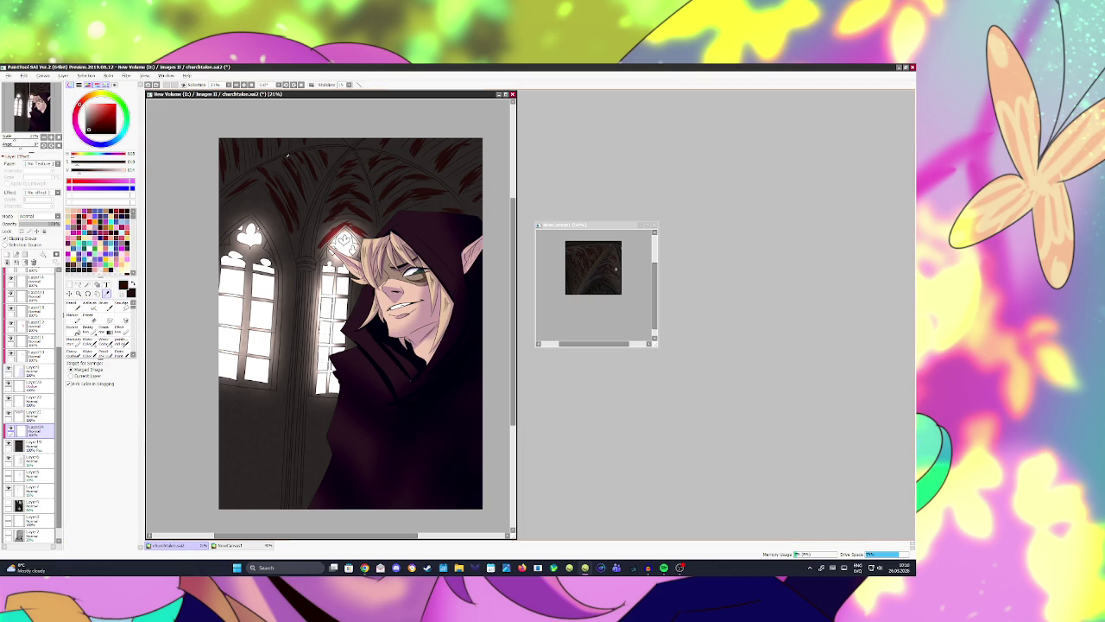
Step: Hatch dark red strokes over the lower walls with a medium hatching brush, then save
click(74, 353)
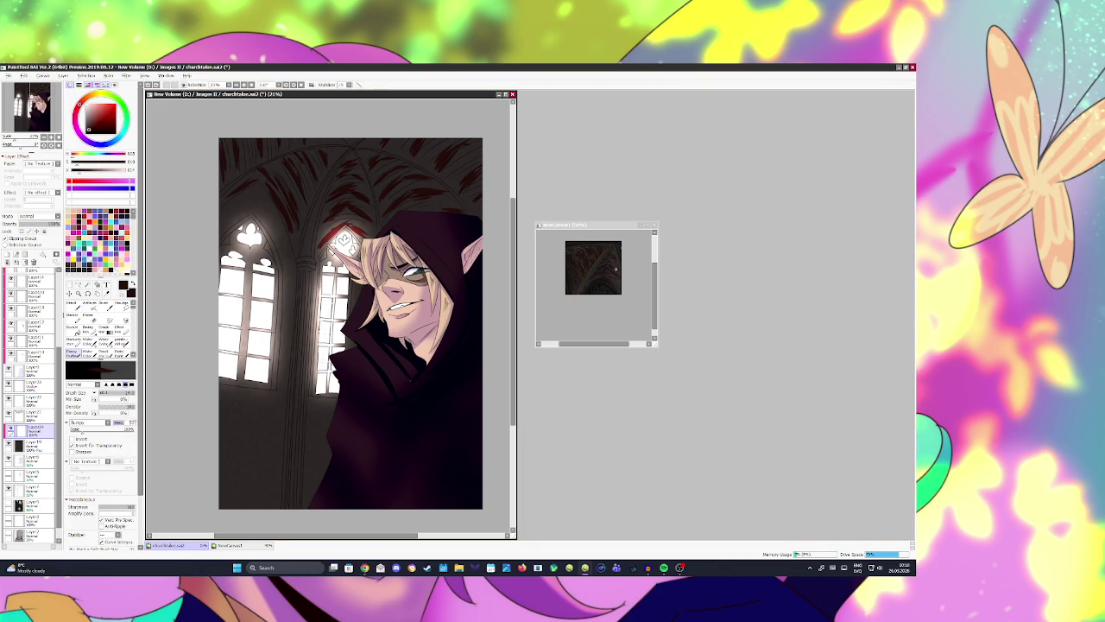
scroll(100, 345, down, 2)
click(98, 541)
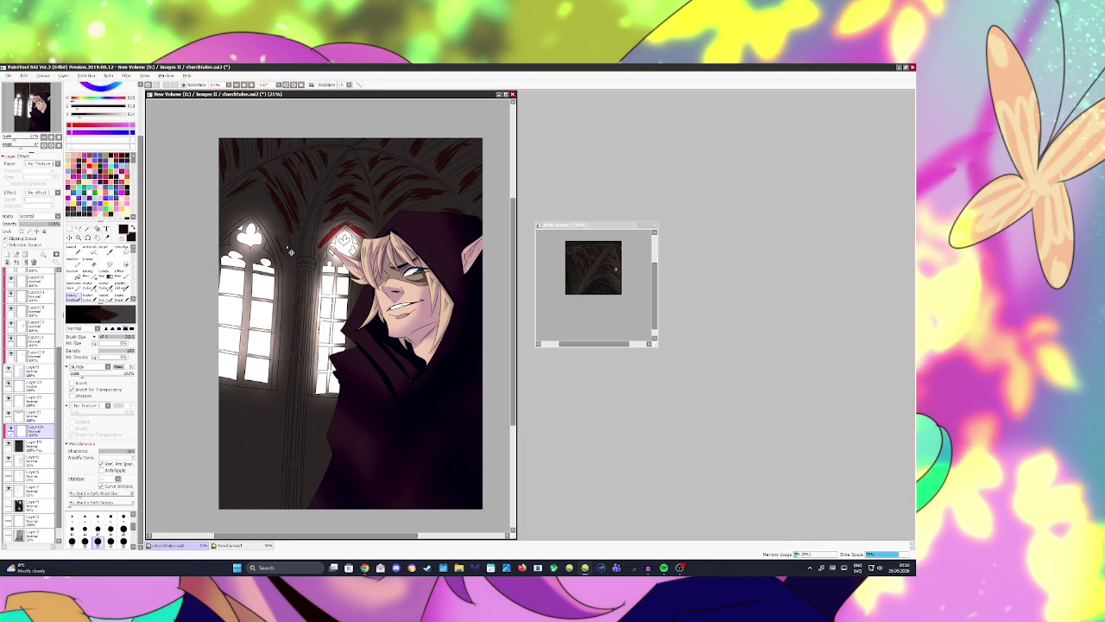
click(97, 528)
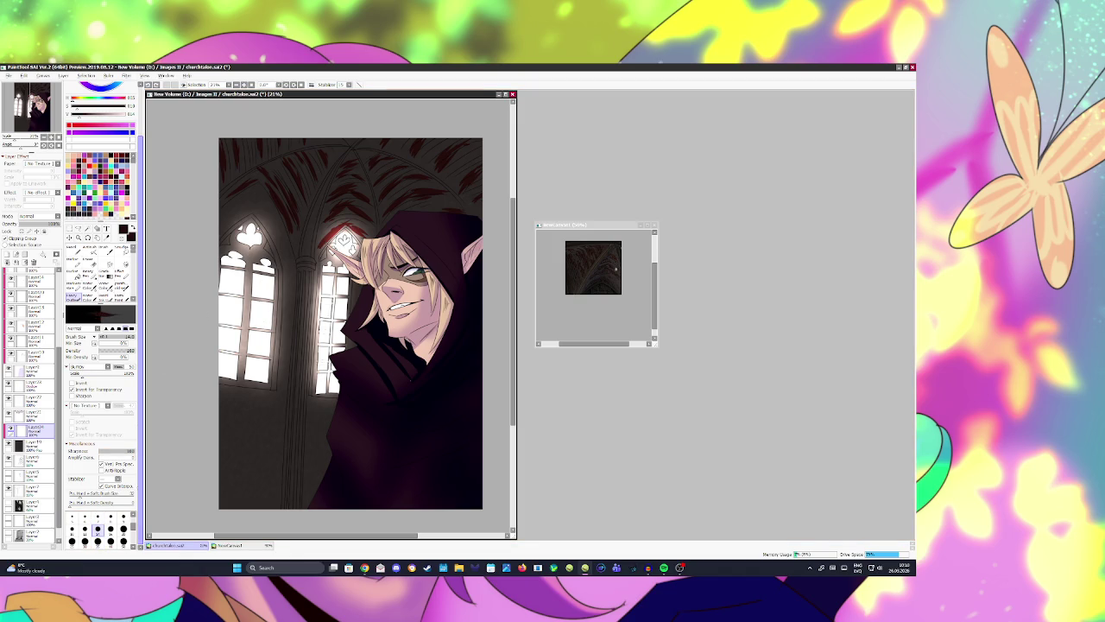
scroll(113, 529, down, 2)
scroll(112, 529, up, 2)
click(98, 539)
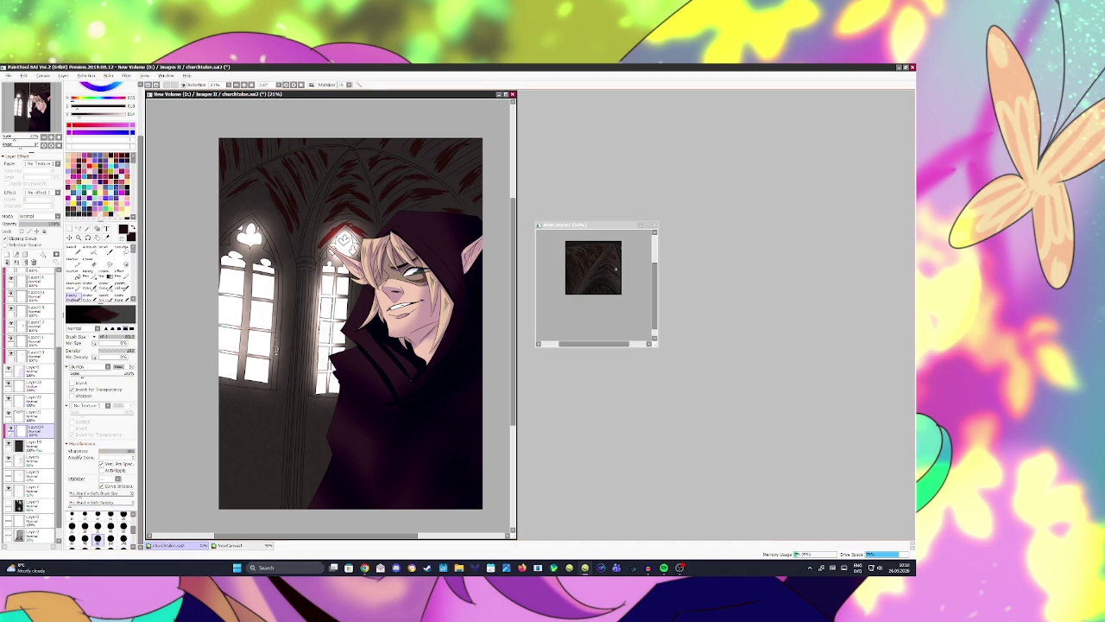
drag(255, 399, 233, 413)
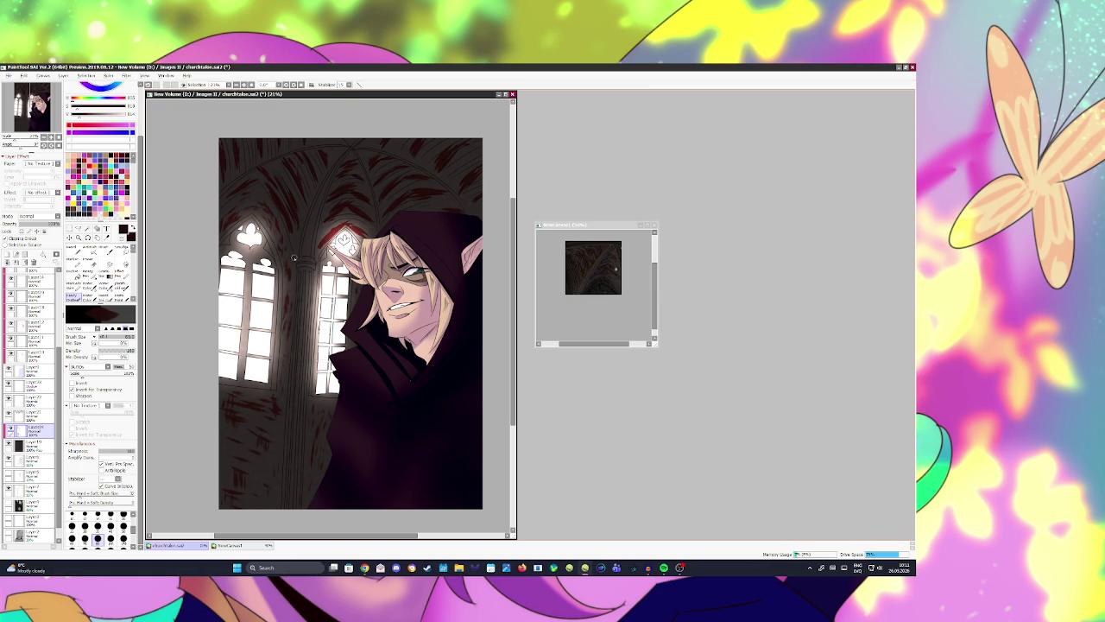
key(ctrl+s)
Step: Add a new layer above Layer10 and try a dark flood fill on the figure
scroll(321, 471, down, 1)
scroll(322, 470, down, 1)
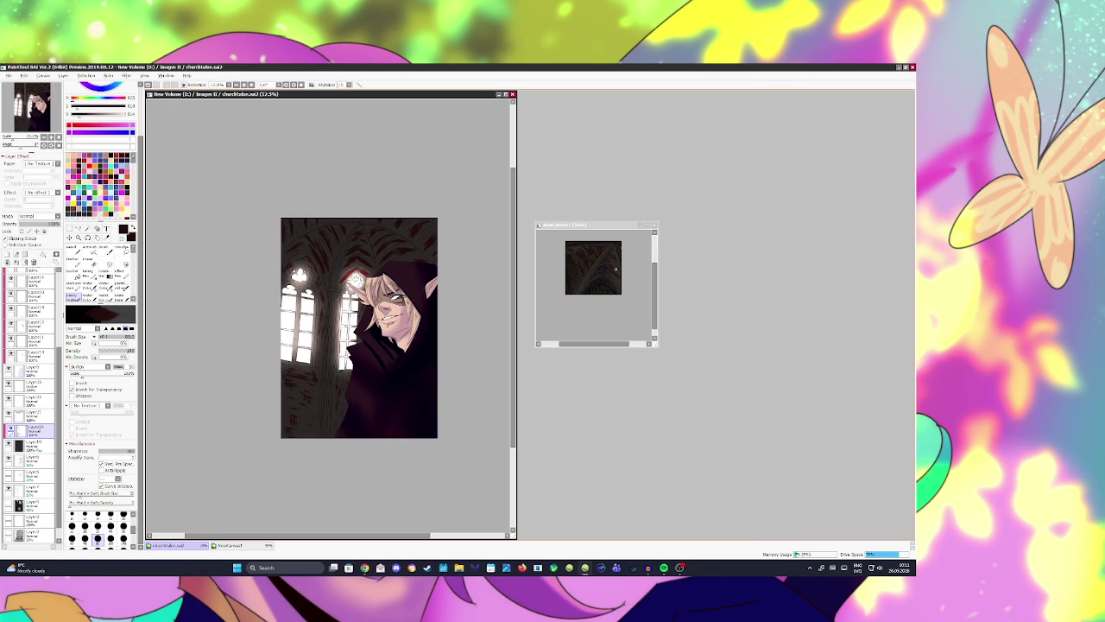
scroll(321, 470, up, 1)
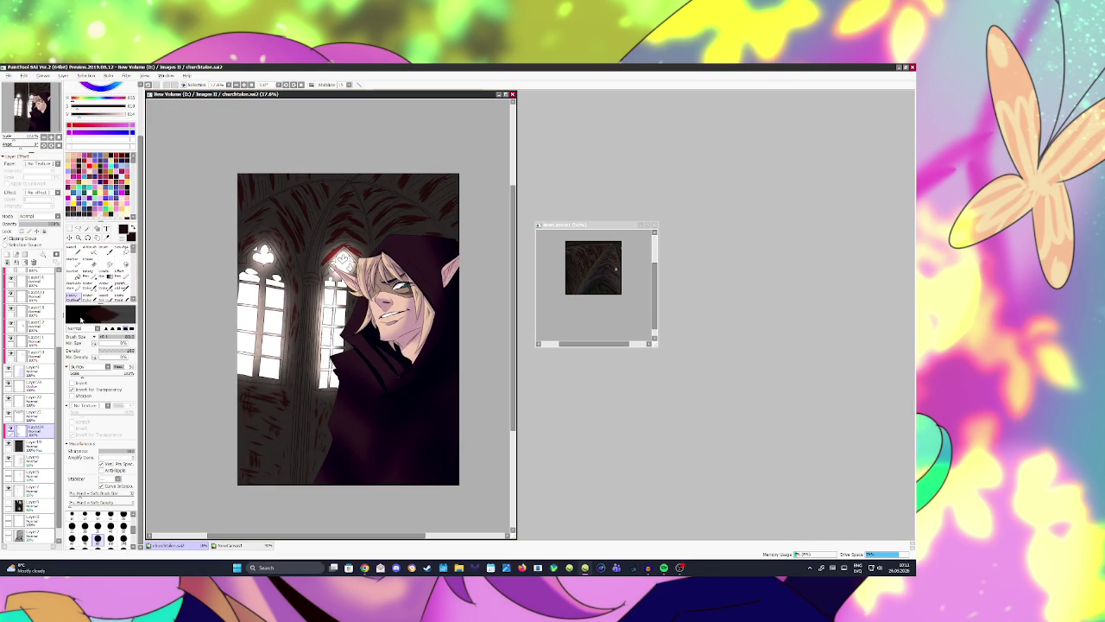
scroll(31, 406, up, 5)
click(33, 333)
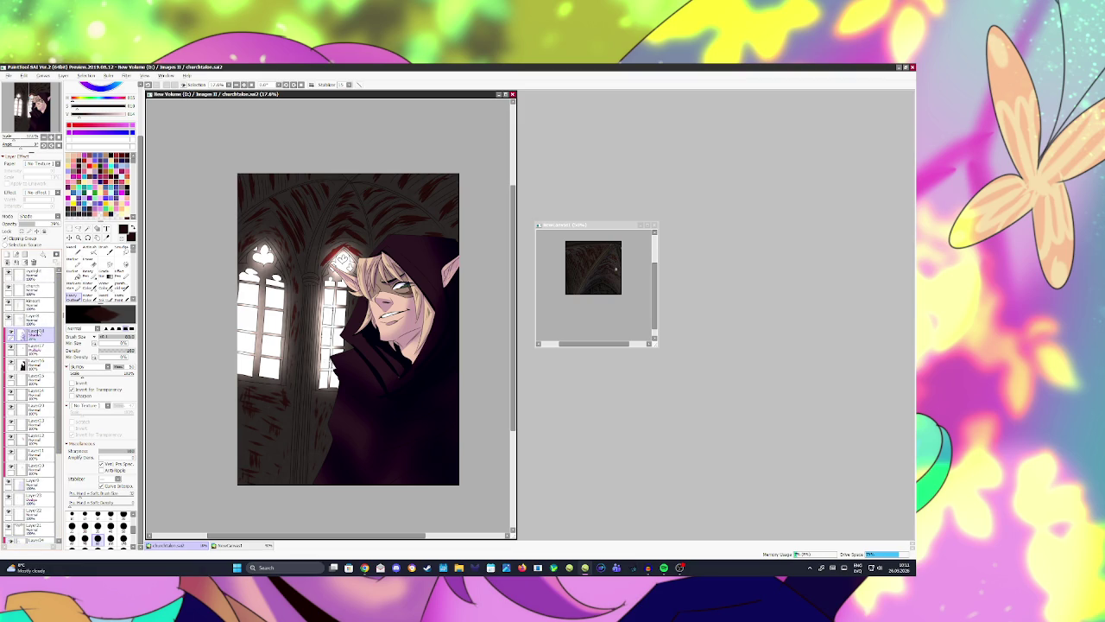
click(6, 260)
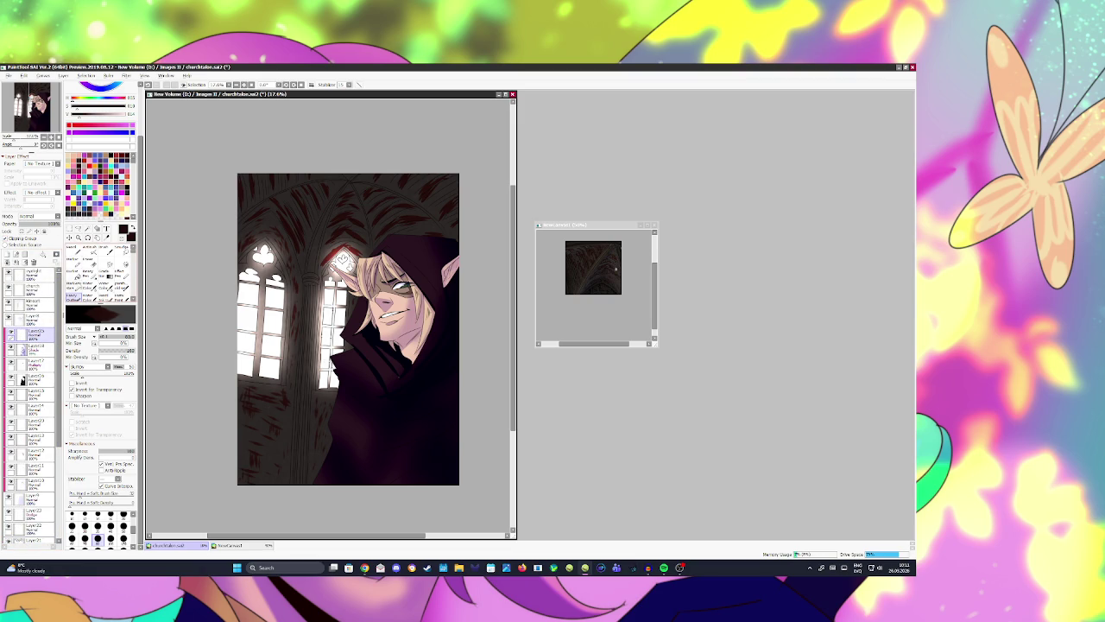
click(304, 302)
key(ctrl+z)
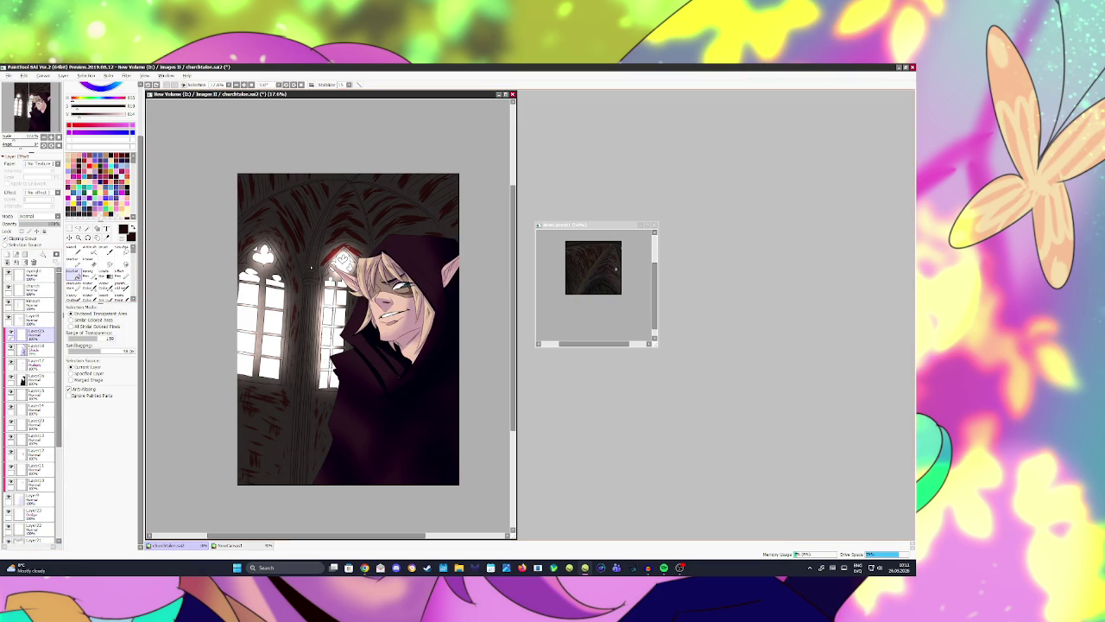
Step: Set the fill layer to Multiply at lower opacity and check it in a mirrored view
click(306, 271)
click(43, 217)
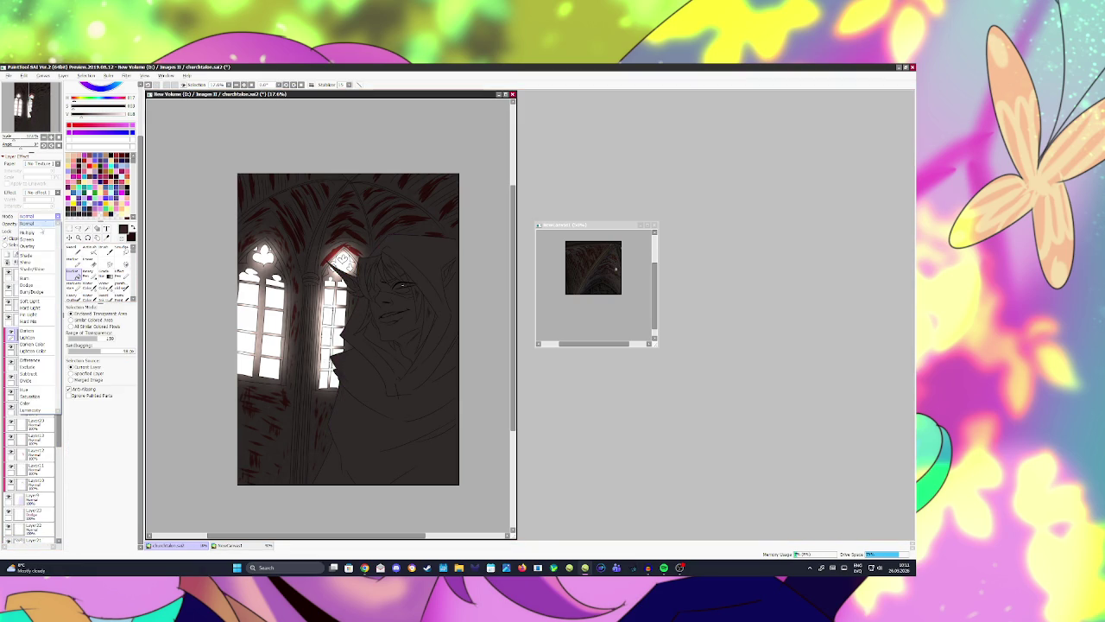
click(40, 231)
drag(43, 228, 36, 226)
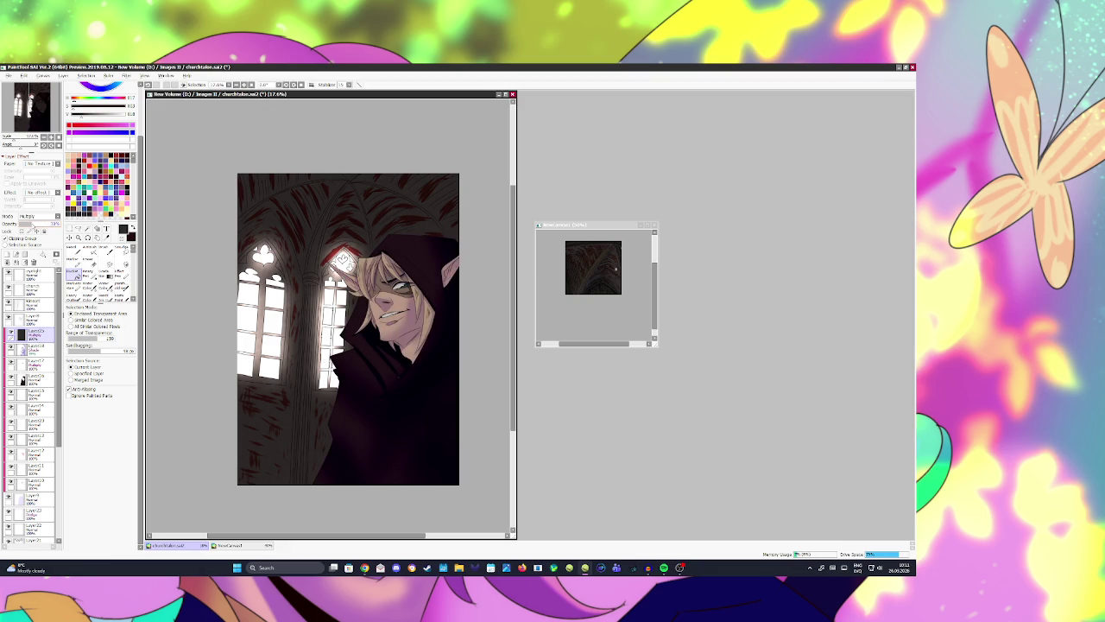
click(310, 84)
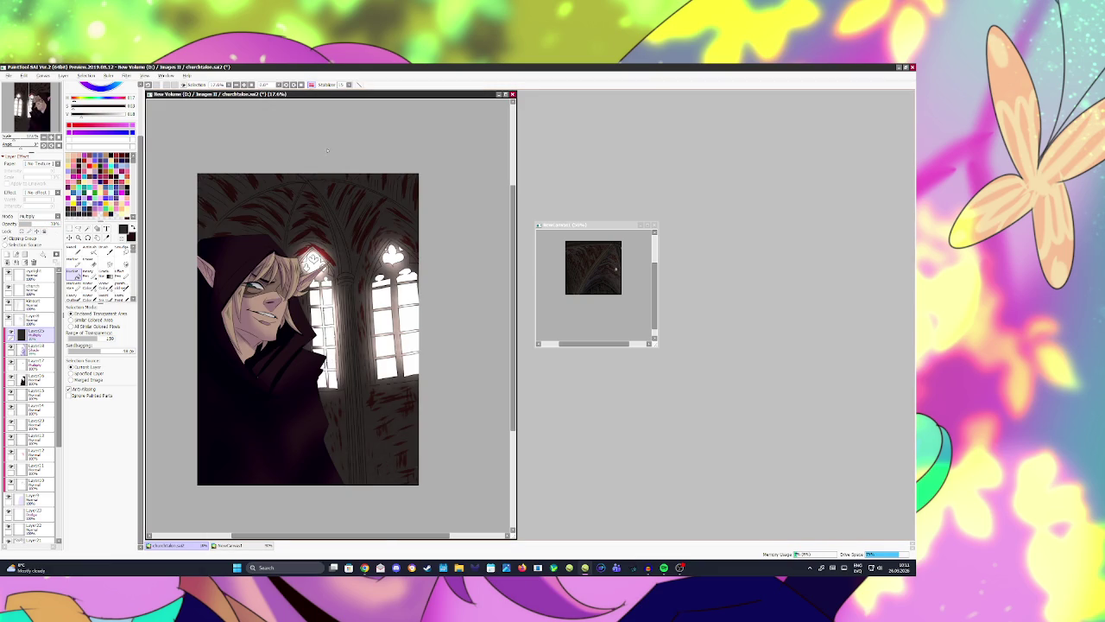
click(310, 84)
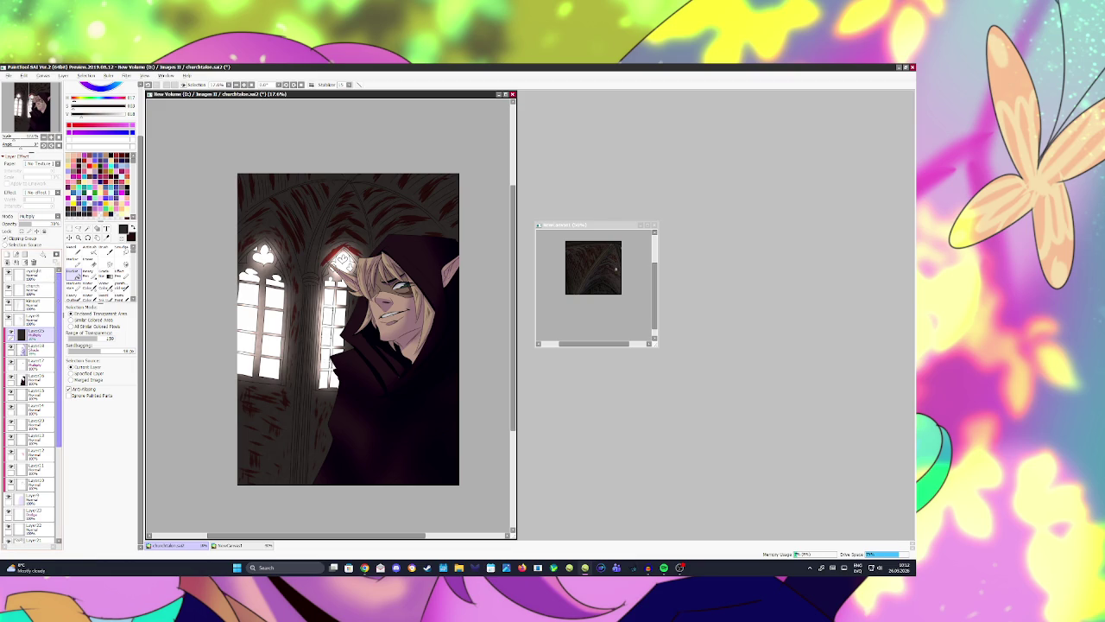
click(7, 255)
Step: Wand-click the canvas and set the current layer's blend mode to Shade
key(b)
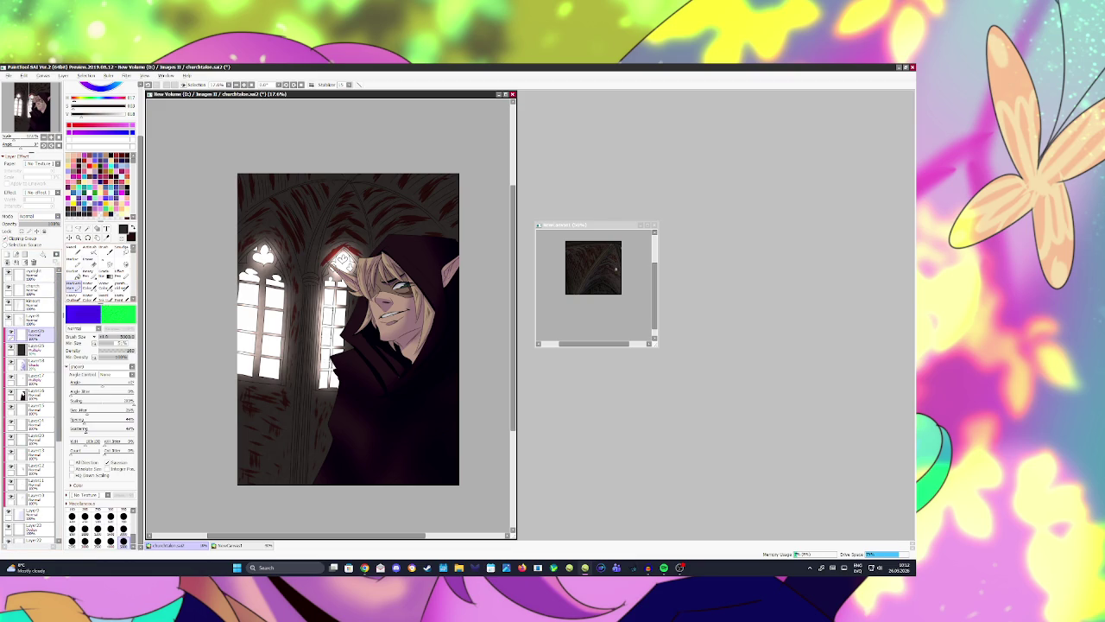
key(w)
click(300, 242)
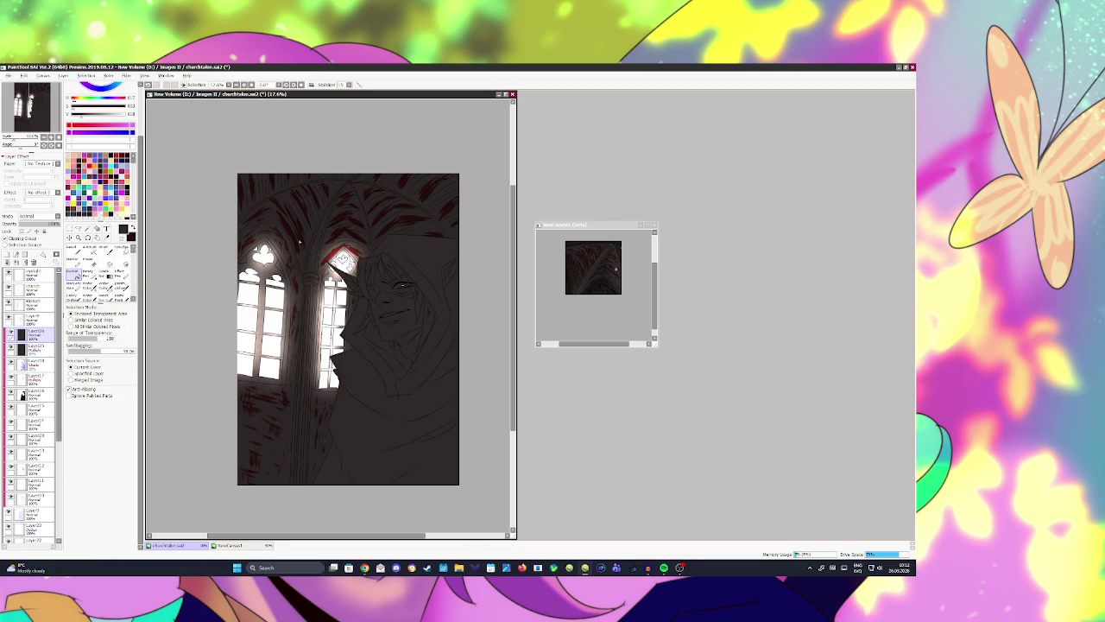
click(39, 216)
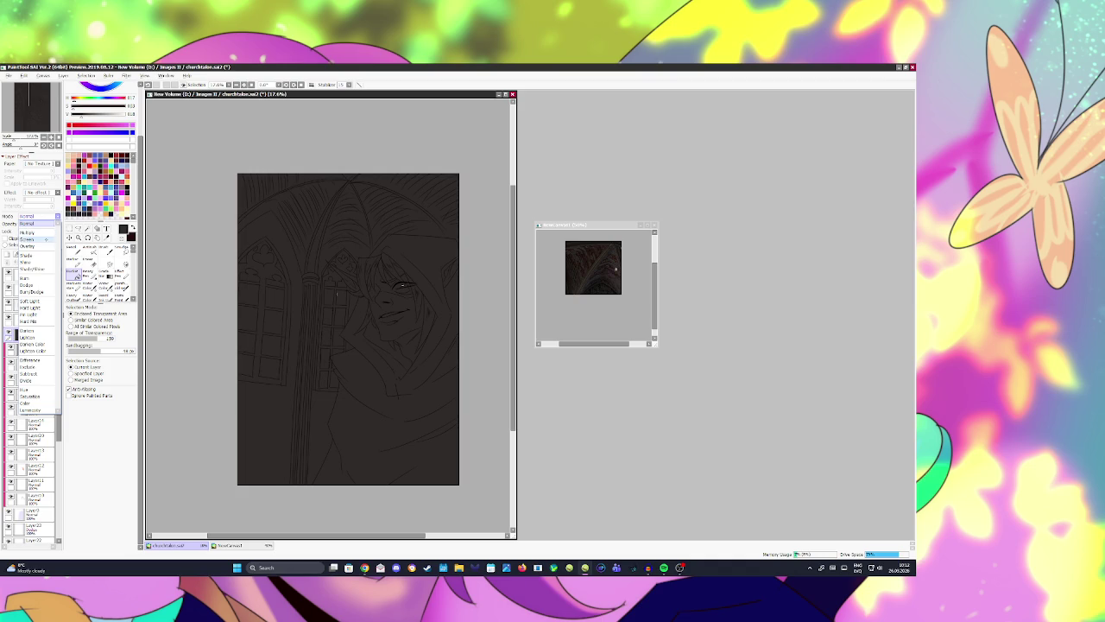
click(35, 259)
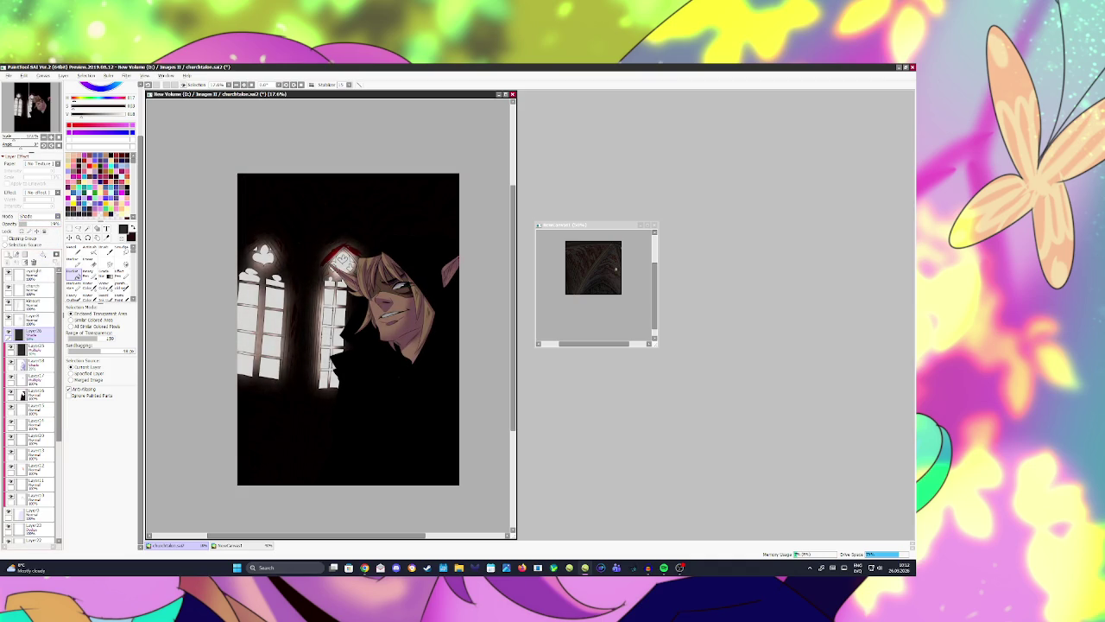
Step: Add a new layer above Layer26 set to Burn/Dodge blending
click(8, 255)
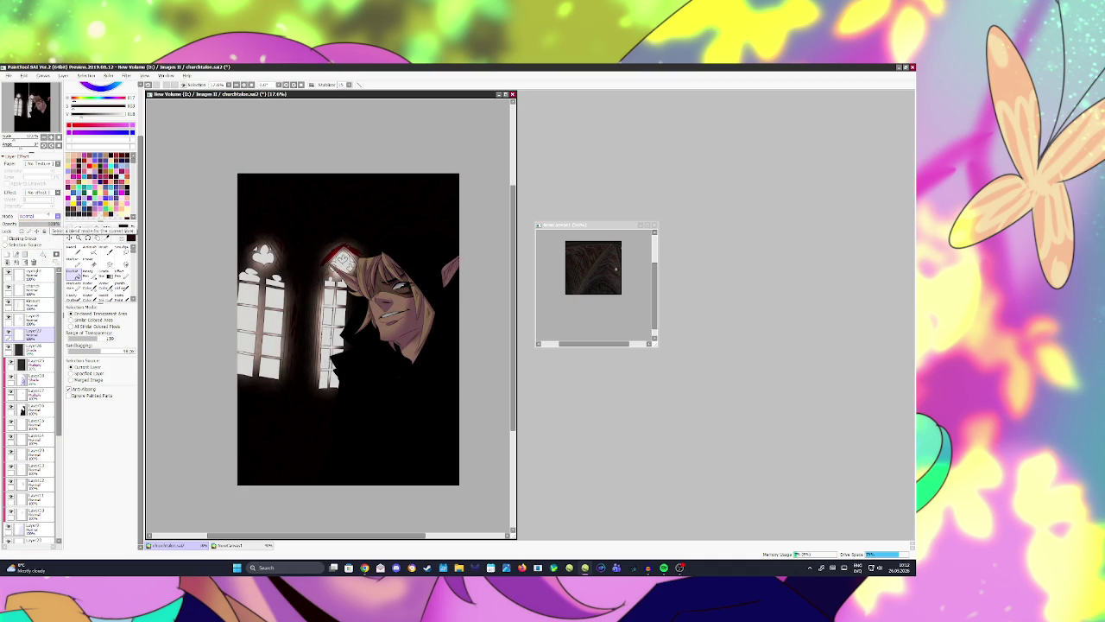
click(39, 216)
click(34, 292)
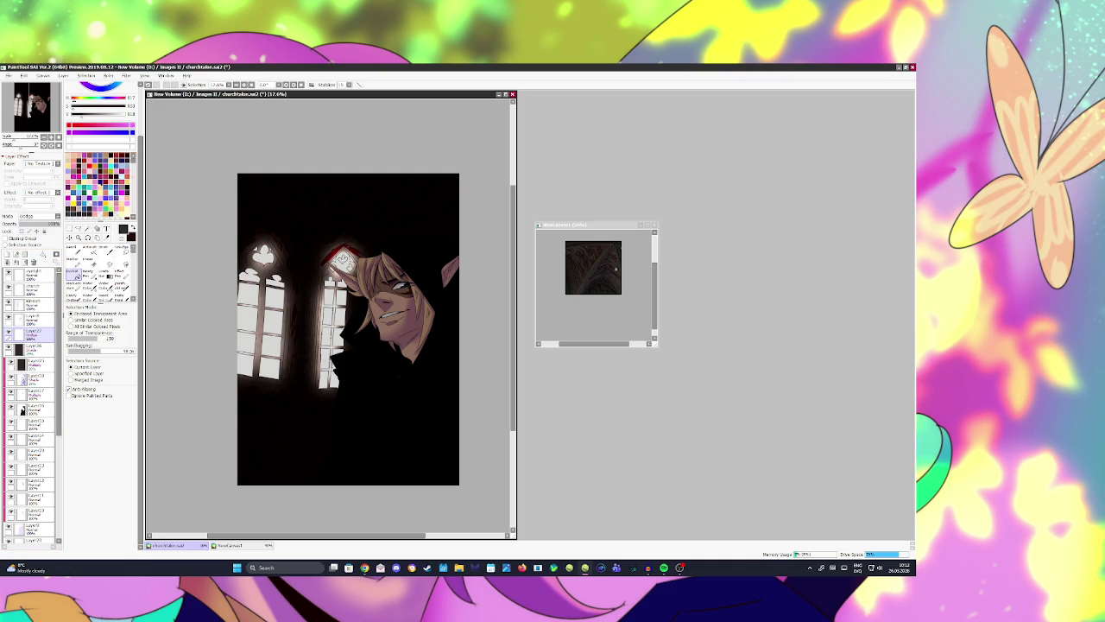
scroll(100, 259, up, 2)
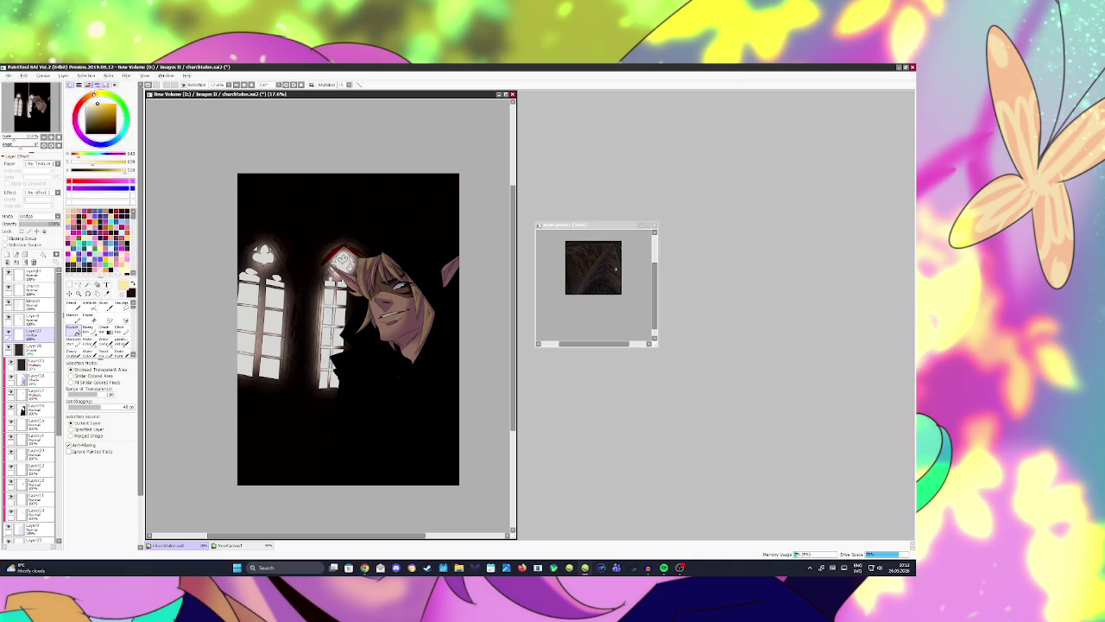
Step: Airbrush light peach over the blond hair, face and window glow, undoing unwanted strokes
key(v)
mouse_move(367, 229)
mouse_down()
mouse_move(345, 333)
mouse_move(414, 345)
mouse_up()
drag(406, 267, 466, 298)
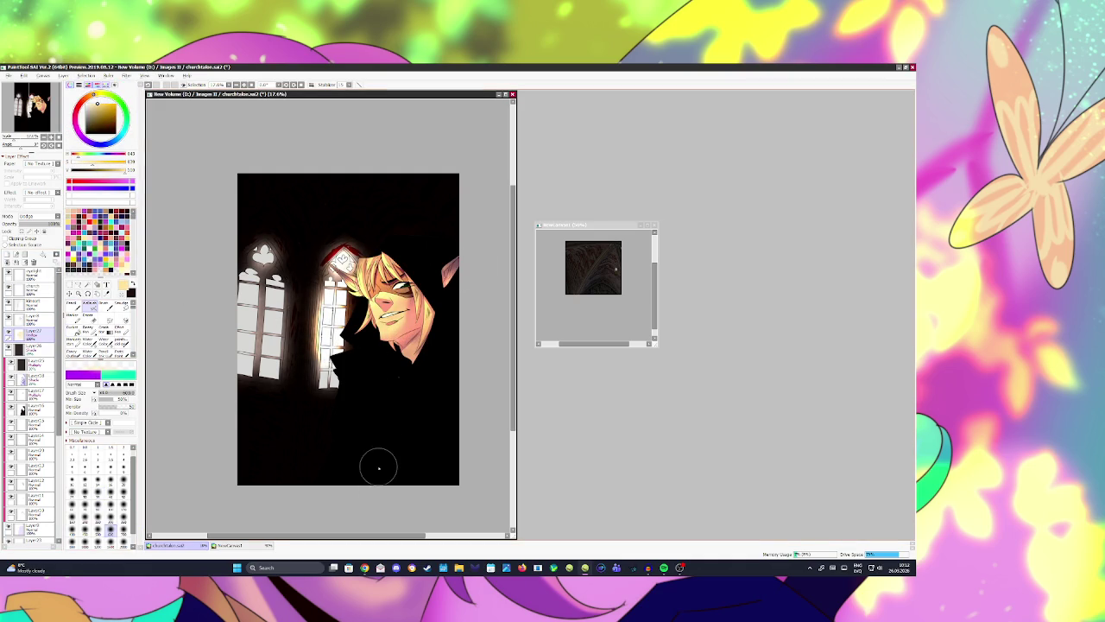
key(ctrl+z)
drag(396, 241, 395, 394)
key(ctrl+z)
drag(357, 443, 370, 185)
drag(386, 393, 395, 205)
key(ctrl+z)
Step: Retry the window glow and face warming, keeping only the left window brightening
drag(259, 130, 347, 171)
key(ctrl+z)
drag(276, 199, 402, 182)
key(ctrl+z)
key(ctrl+z)
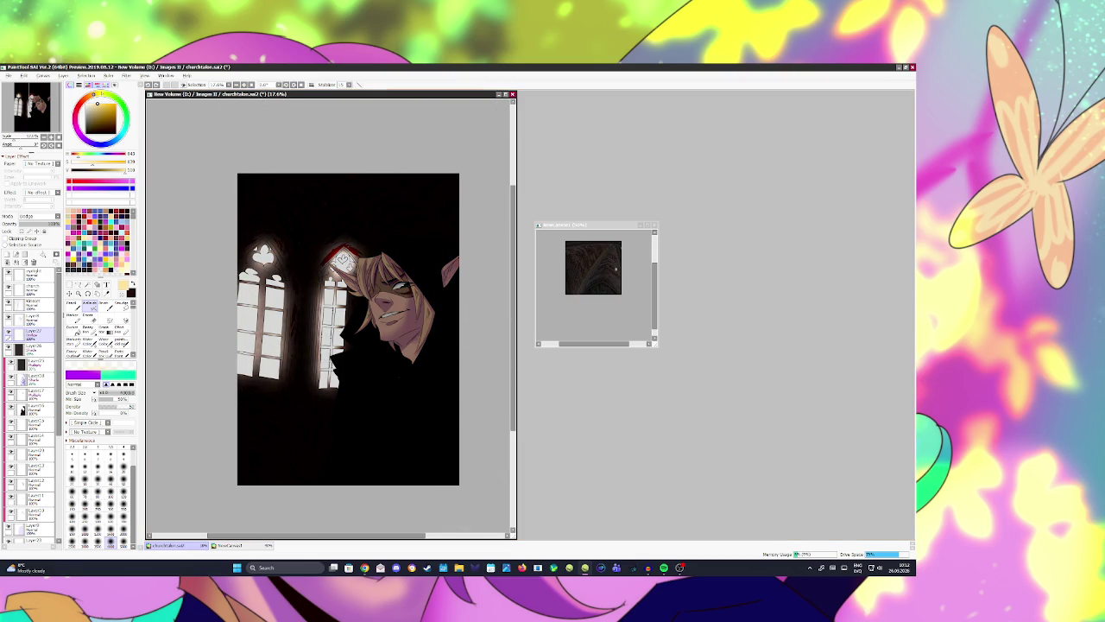
drag(363, 259, 406, 296)
key(ctrl+z)
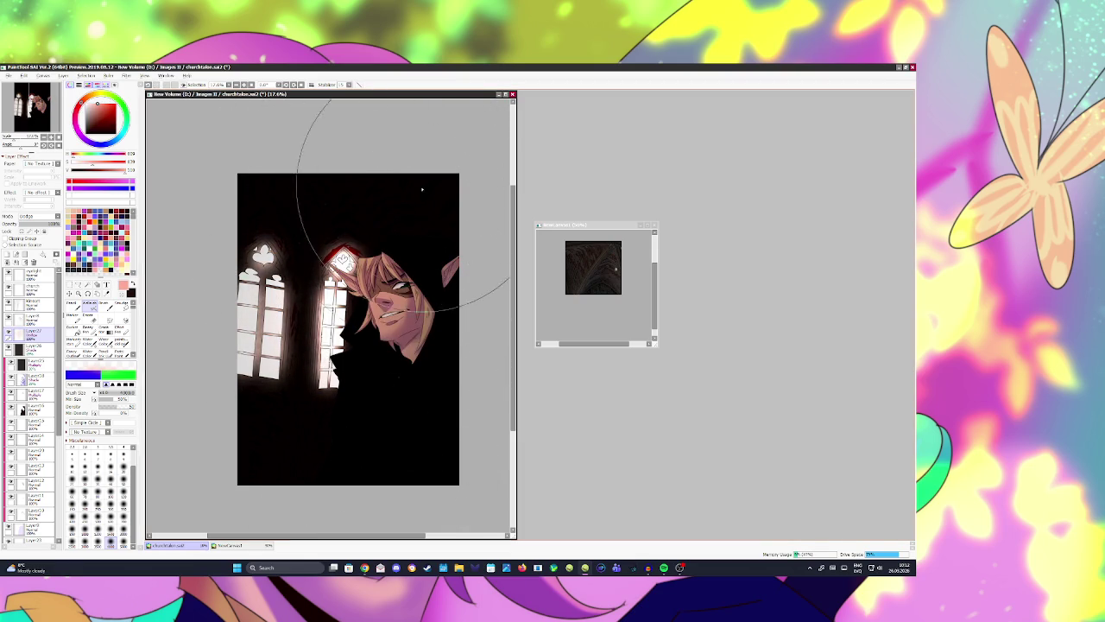
drag(345, 271, 369, 148)
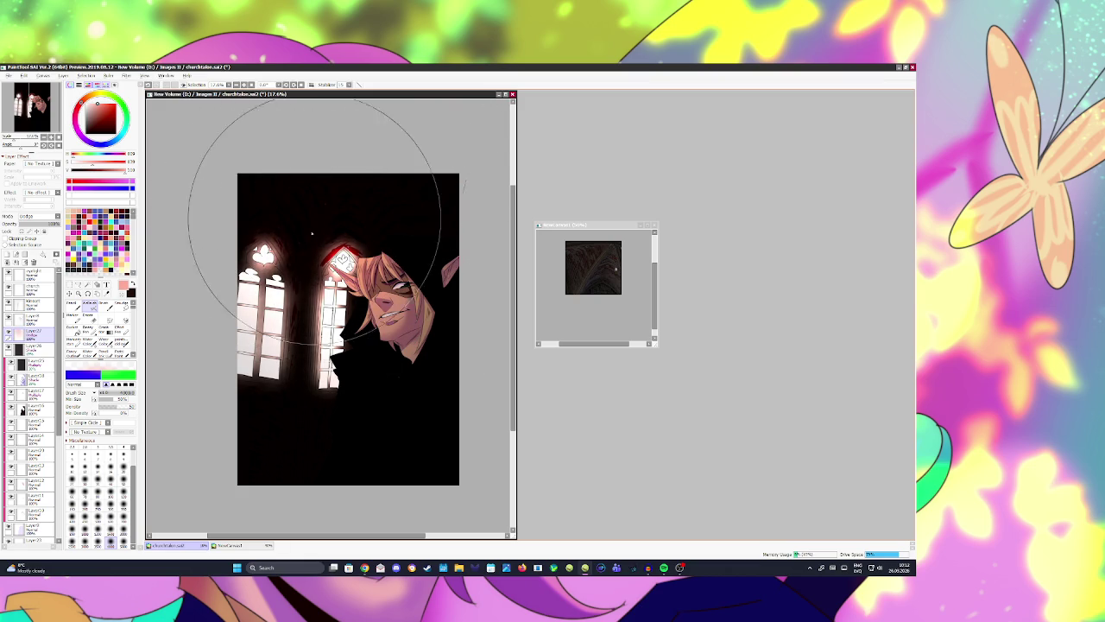
Step: Paint a reddish glow across the lower-left below the windows, then add a new layer
drag(259, 406, 401, 444)
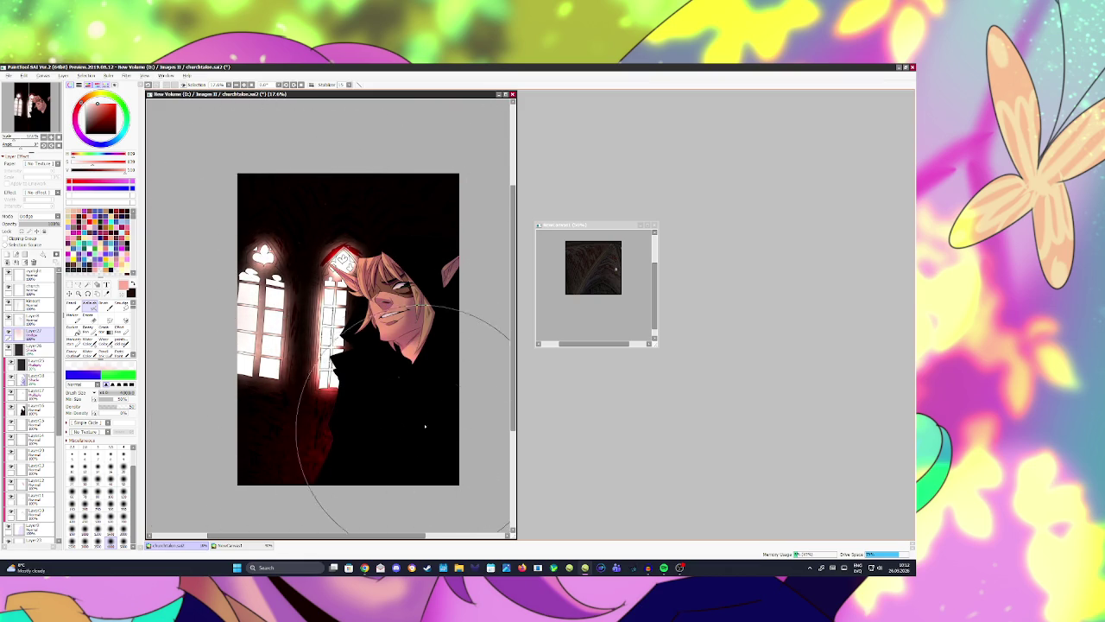
drag(406, 172, 487, 169)
key(h)
key(ctrl+z)
key(h)
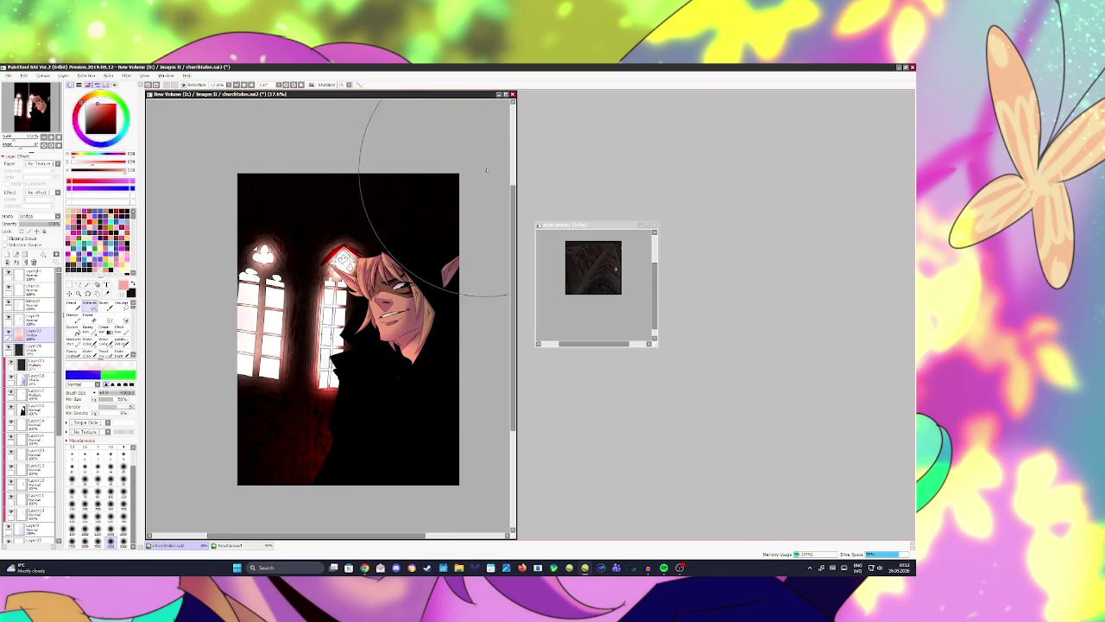
click(15, 262)
Step: Set the new layer's blend mode to Dodge with white as the painting colour
key(e)
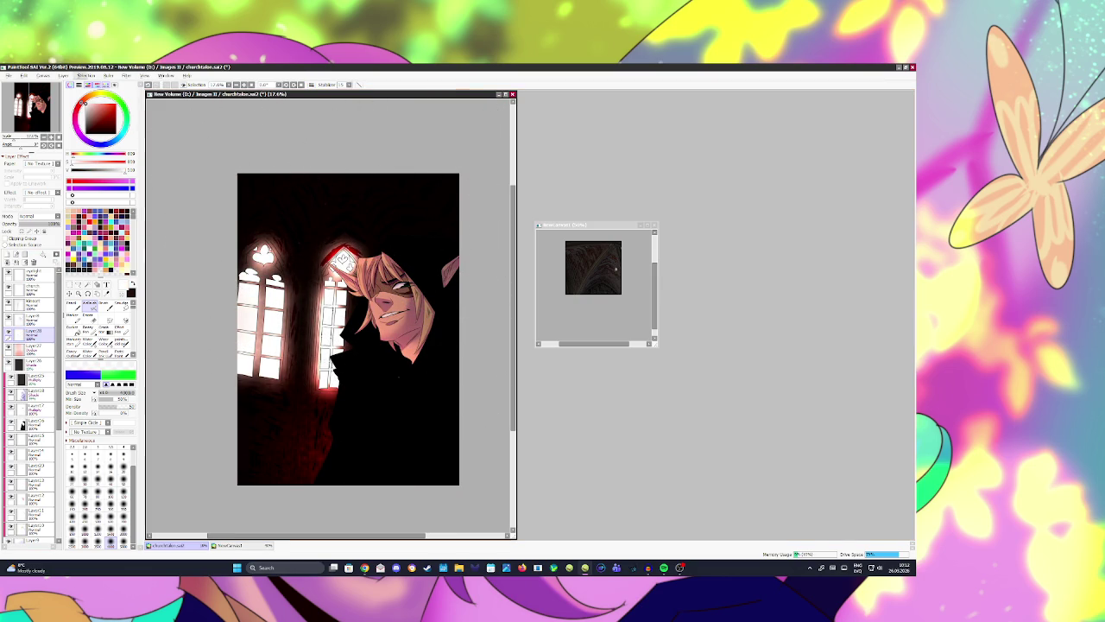
drag(262, 281, 242, 285)
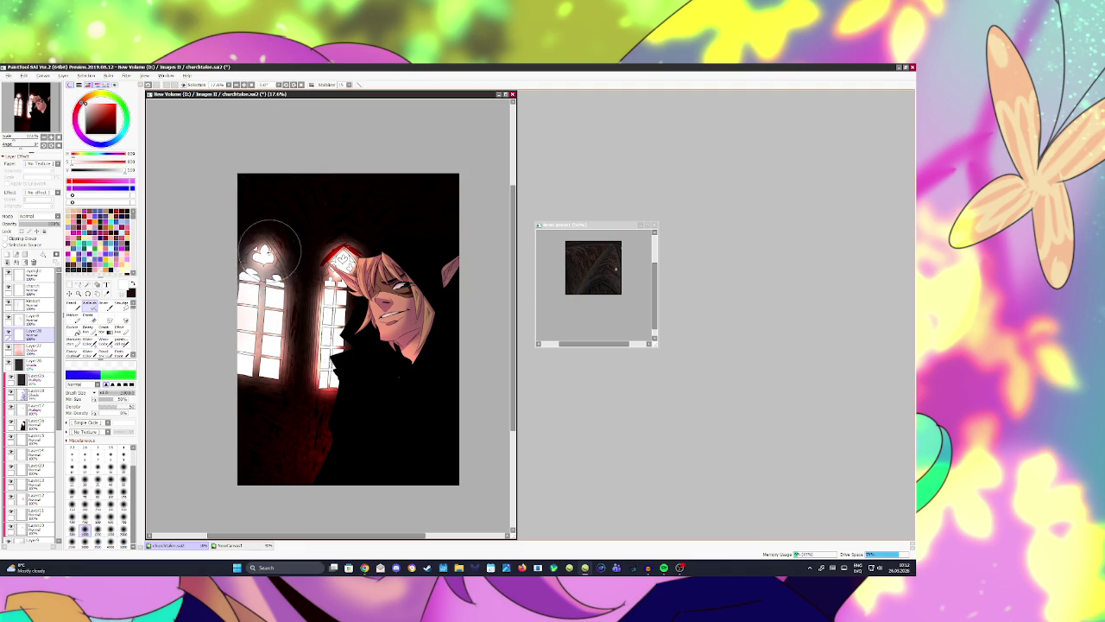
key(ctrl+z)
click(39, 216)
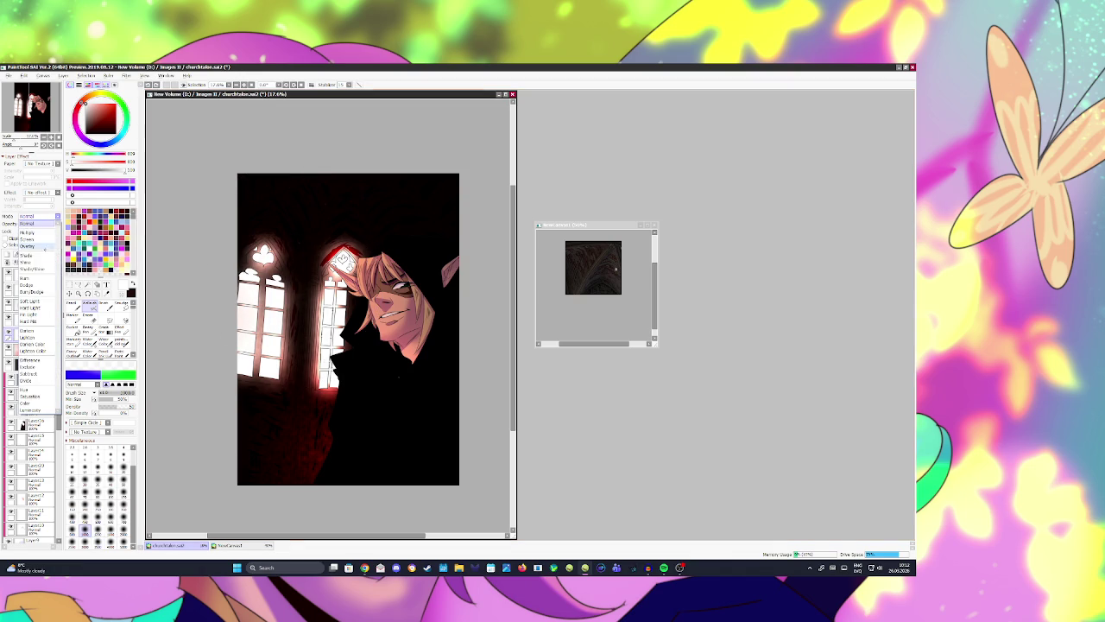
click(34, 282)
mouse_move(277, 233)
mouse_down()
mouse_move(259, 285)
mouse_move(280, 246)
mouse_up()
key(ctrl+z)
Step: Brighten the left windows, add faint red to the lower-left darkness, then add a layer
click(35, 274)
mouse_move(272, 247)
mouse_down()
mouse_move(222, 321)
mouse_move(277, 285)
mouse_move(272, 367)
mouse_move(321, 285)
mouse_move(328, 379)
mouse_move(328, 289)
mouse_move(345, 222)
mouse_move(343, 237)
mouse_move(285, 212)
mouse_move(309, 155)
mouse_move(353, 131)
mouse_up()
key(ctrl+z)
mouse_move(279, 185)
mouse_down()
mouse_move(363, 181)
mouse_move(439, 210)
mouse_move(320, 198)
mouse_move(271, 143)
mouse_up()
key(ctrl+z)
drag(277, 437, 263, 475)
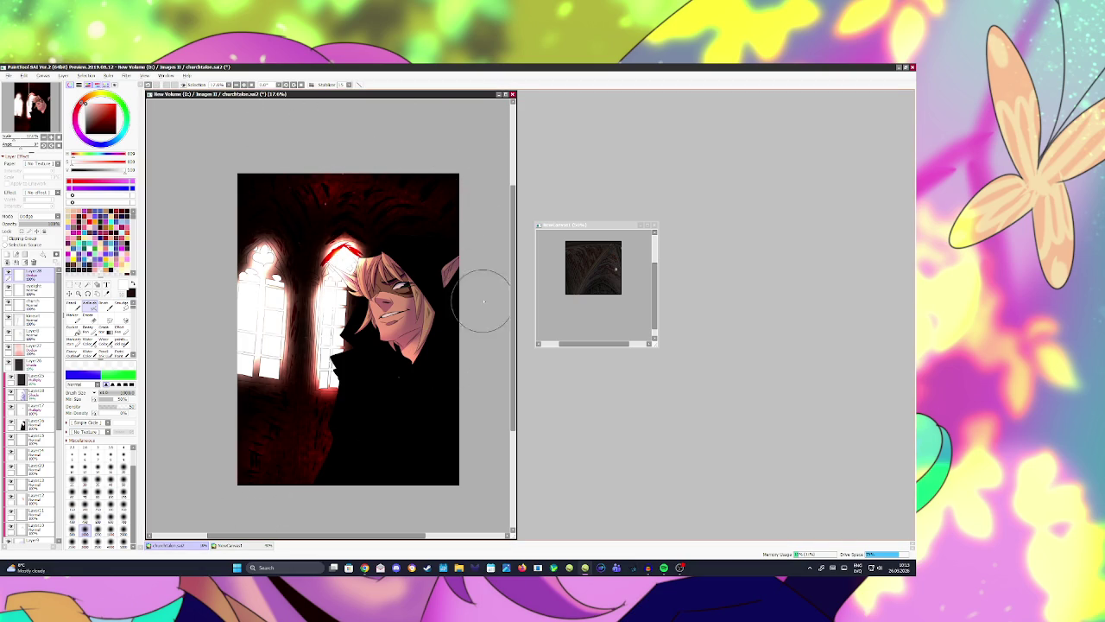
key(h)
key(h)
click(7, 254)
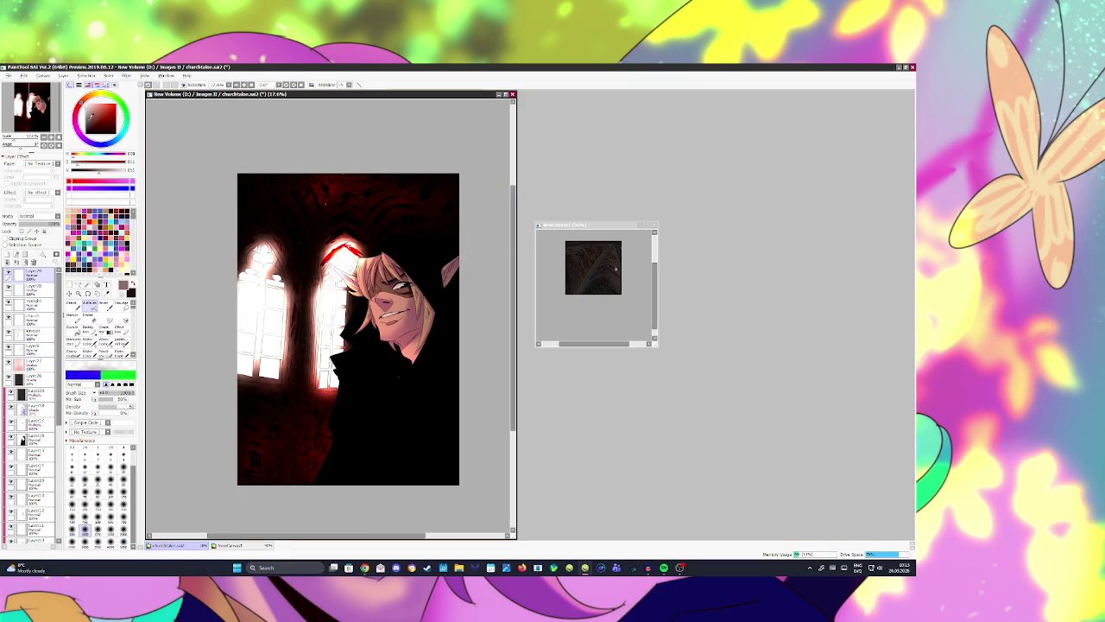
Step: Fill the new layer with flat grey and set its blend mode to Multiply
click(77, 330)
click(345, 328)
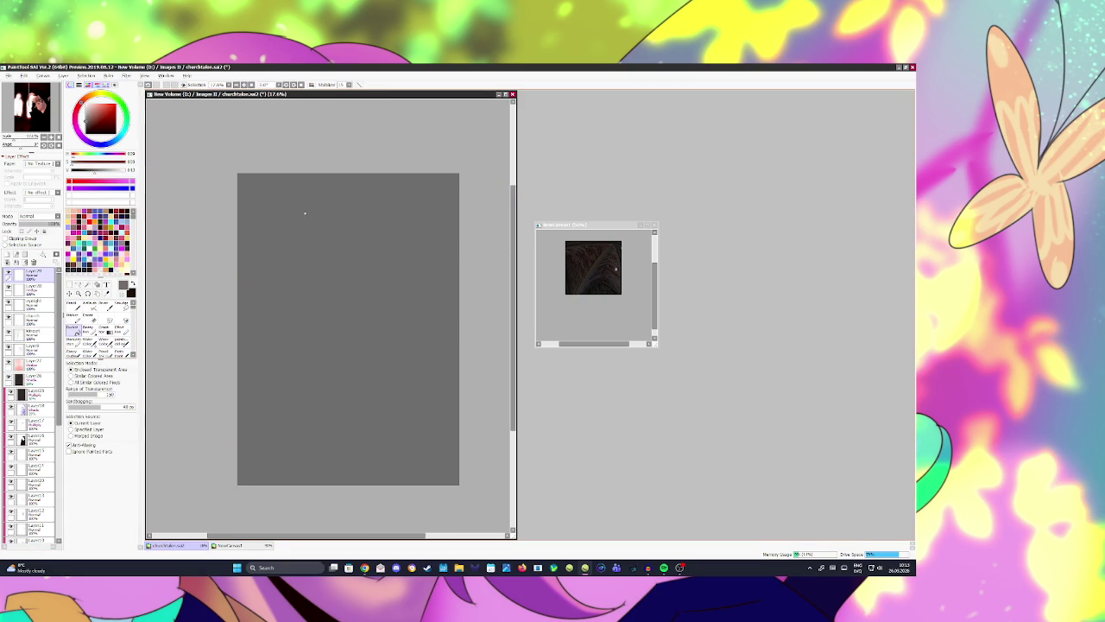
click(32, 223)
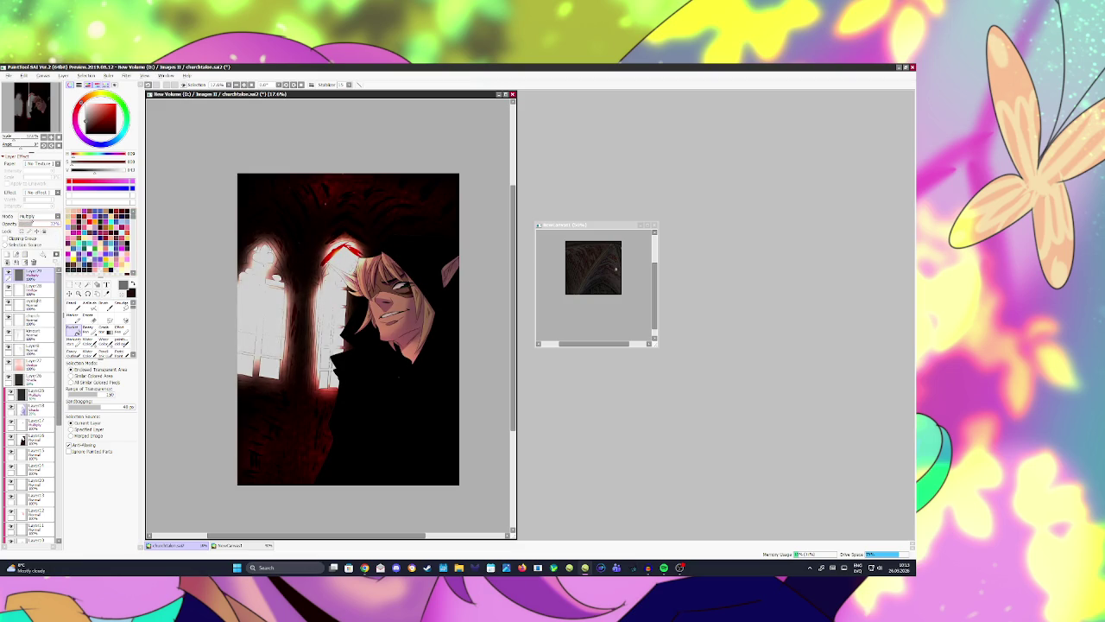
key(h)
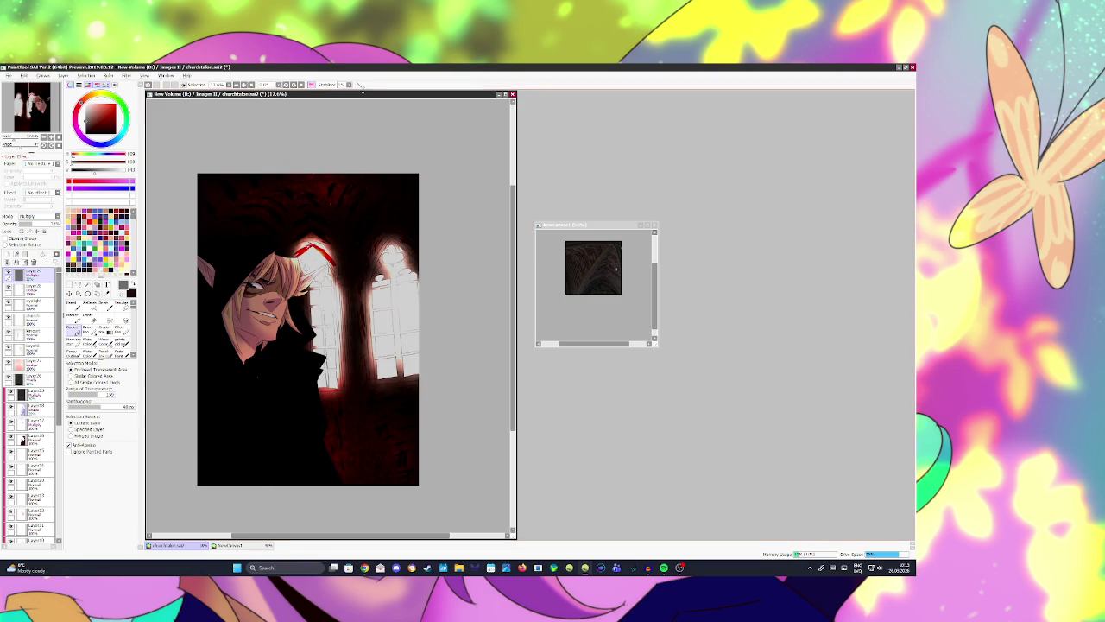
key(h)
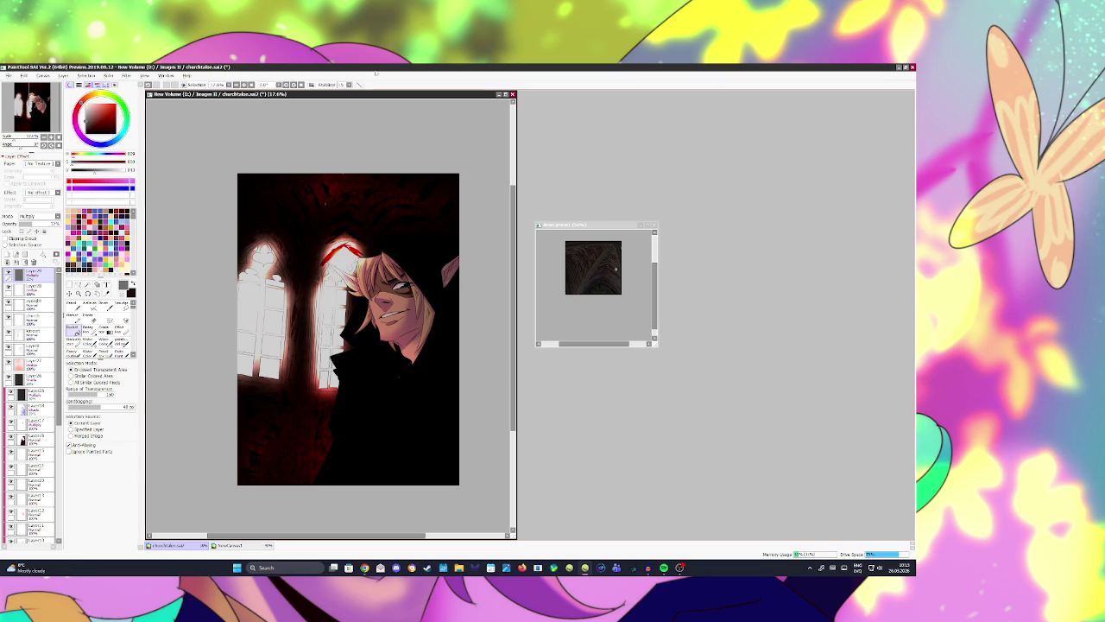
scroll(304, 280, up, 2)
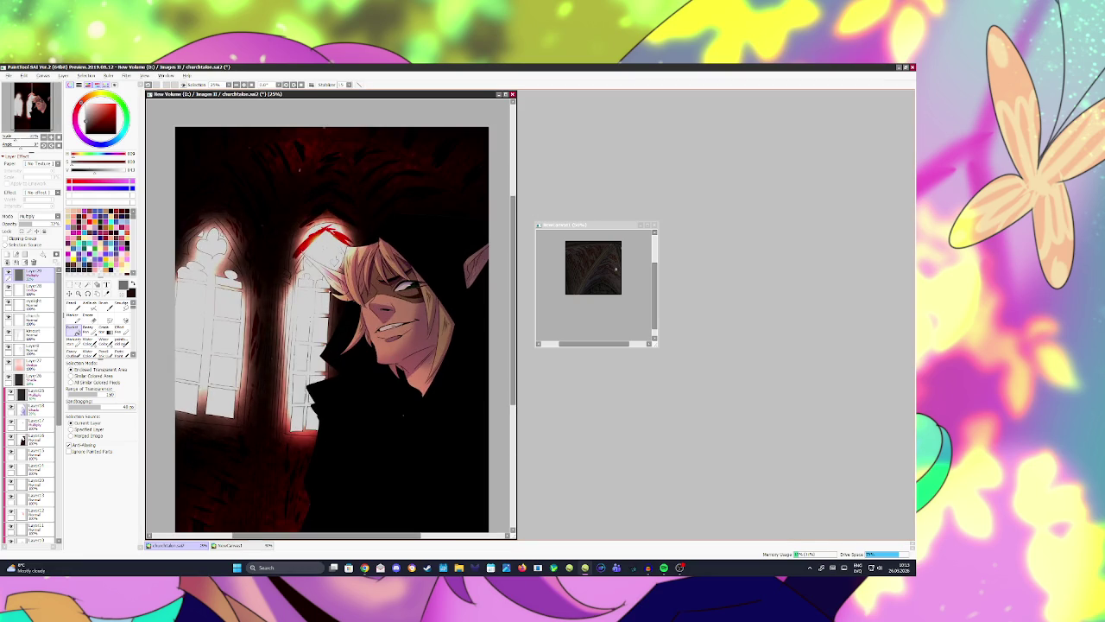
scroll(304, 280, down, 3)
scroll(304, 279, up, 1)
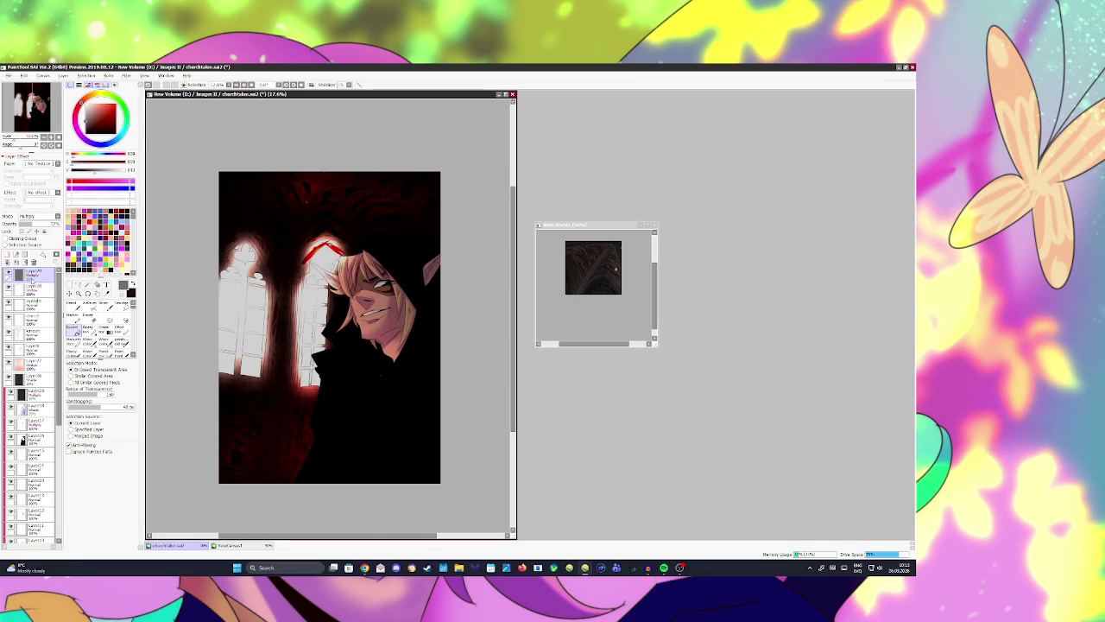
Step: Toggle the top layer's visibility repeatedly to compare the toned-down glow
click(22, 440)
click(22, 439)
click(23, 439)
click(23, 439)
click(9, 276)
click(9, 275)
click(9, 276)
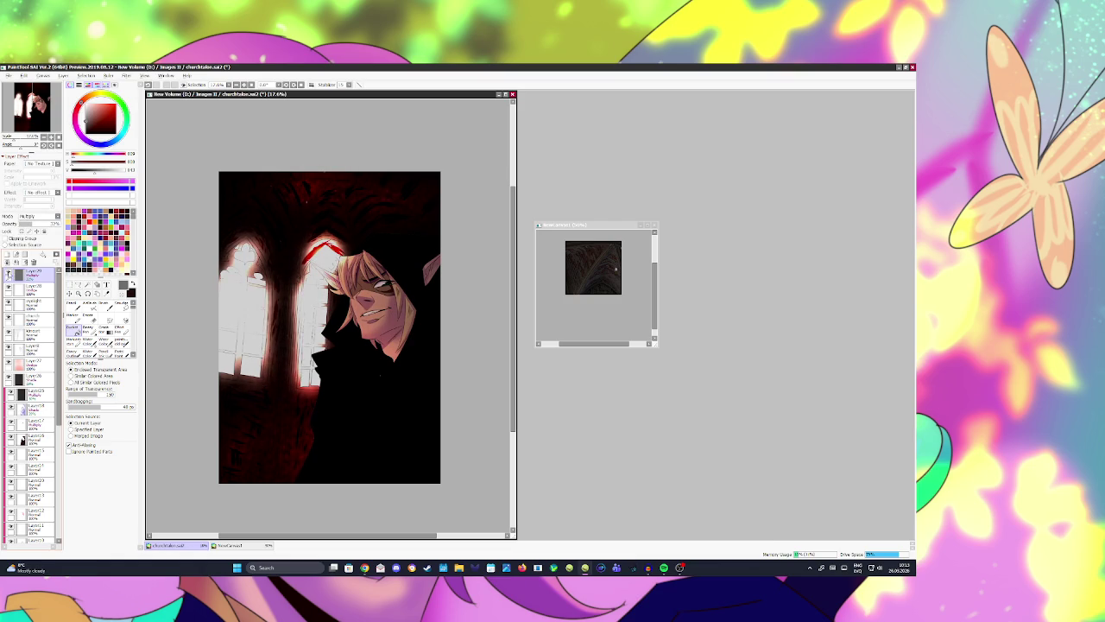
click(10, 276)
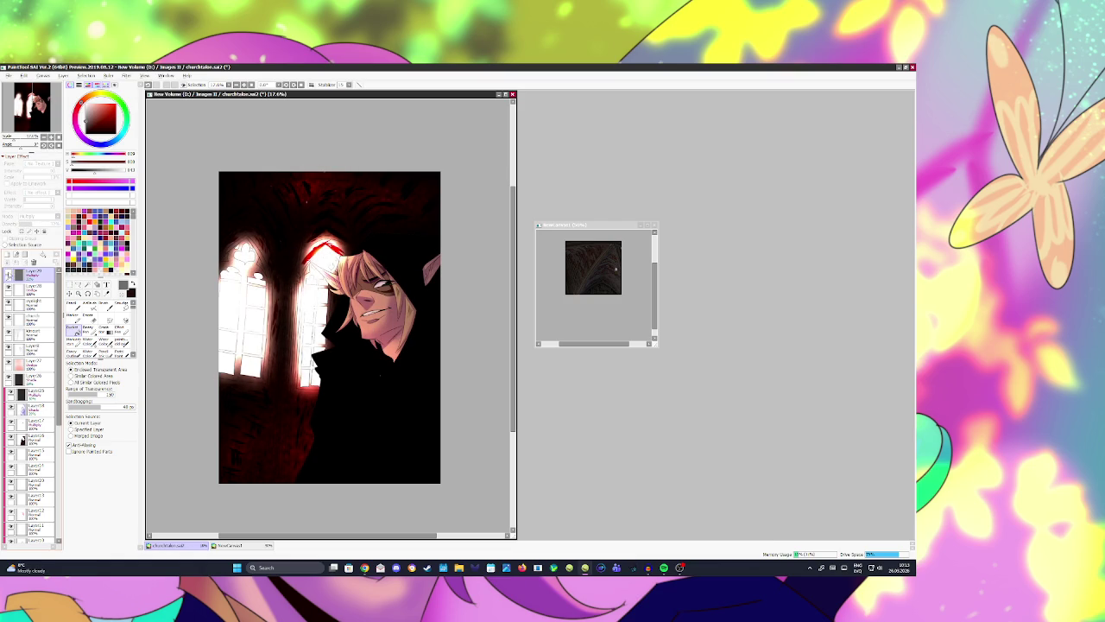
click(9, 276)
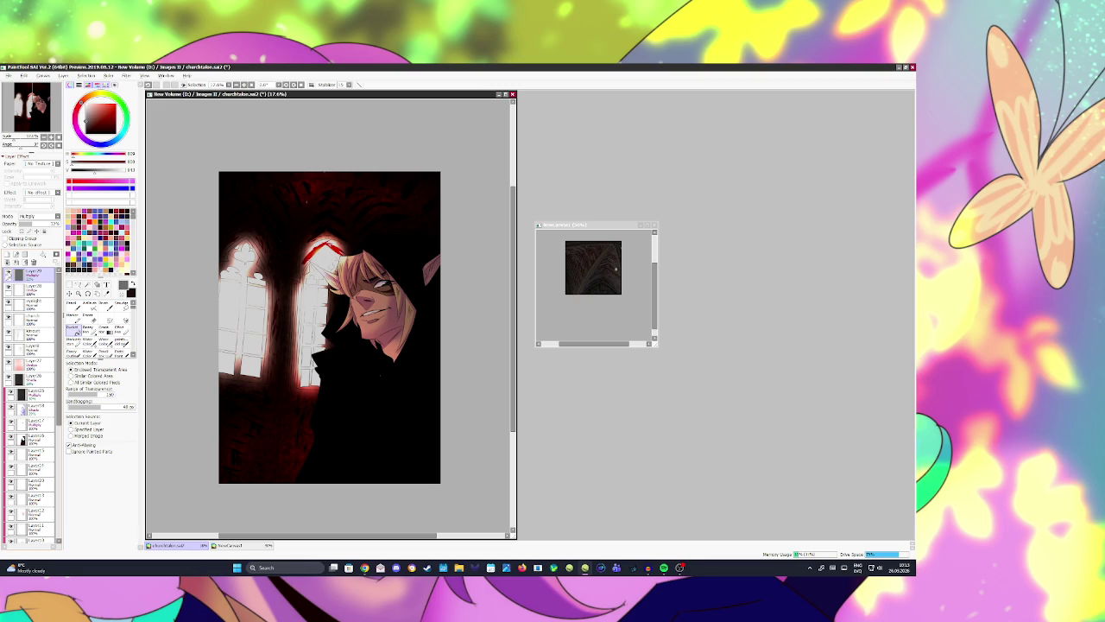
click(9, 275)
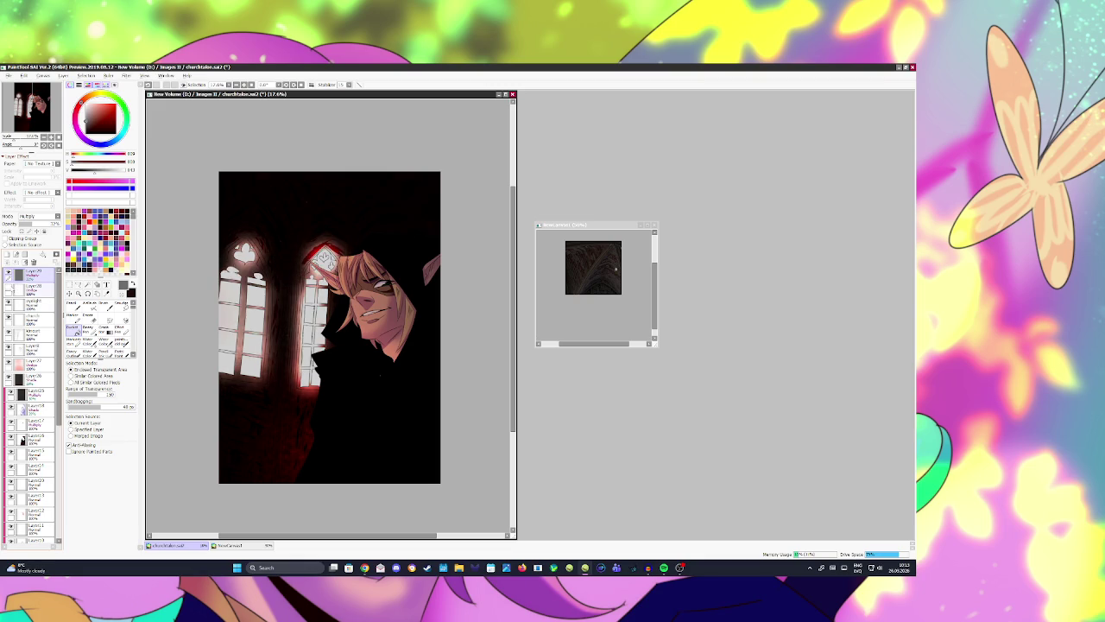
Step: Add a new empty layer on top and mirror the canvas to check the composition
click(8, 255)
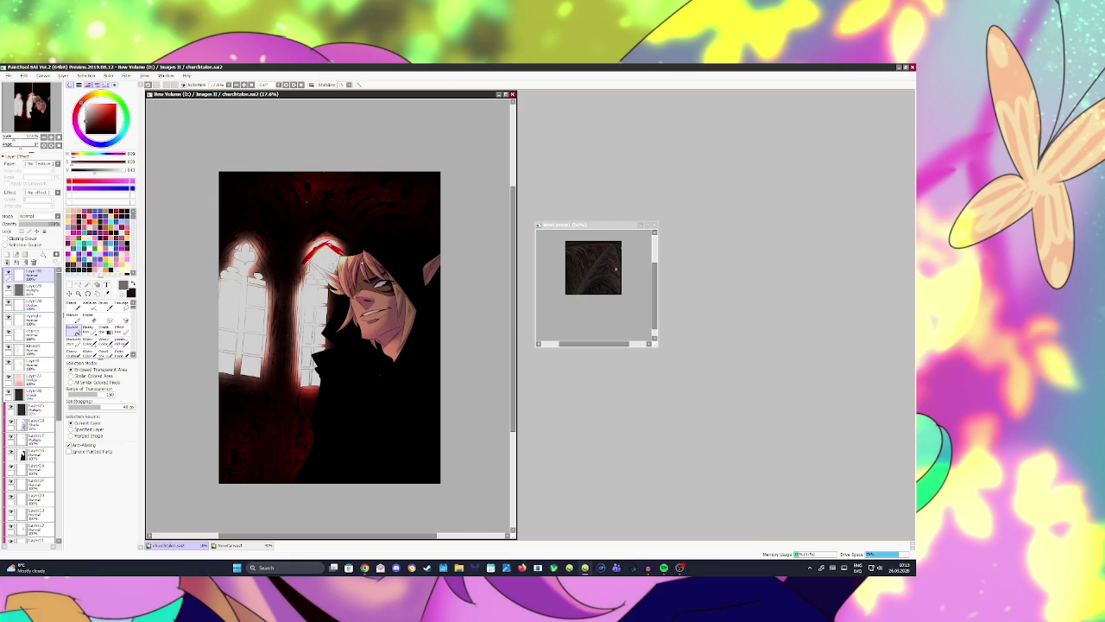
scroll(331, 317, up, 2)
scroll(331, 318, up, 2)
scroll(330, 318, up, 1)
scroll(331, 317, down, 5)
scroll(359, 259, up, 2)
click(310, 84)
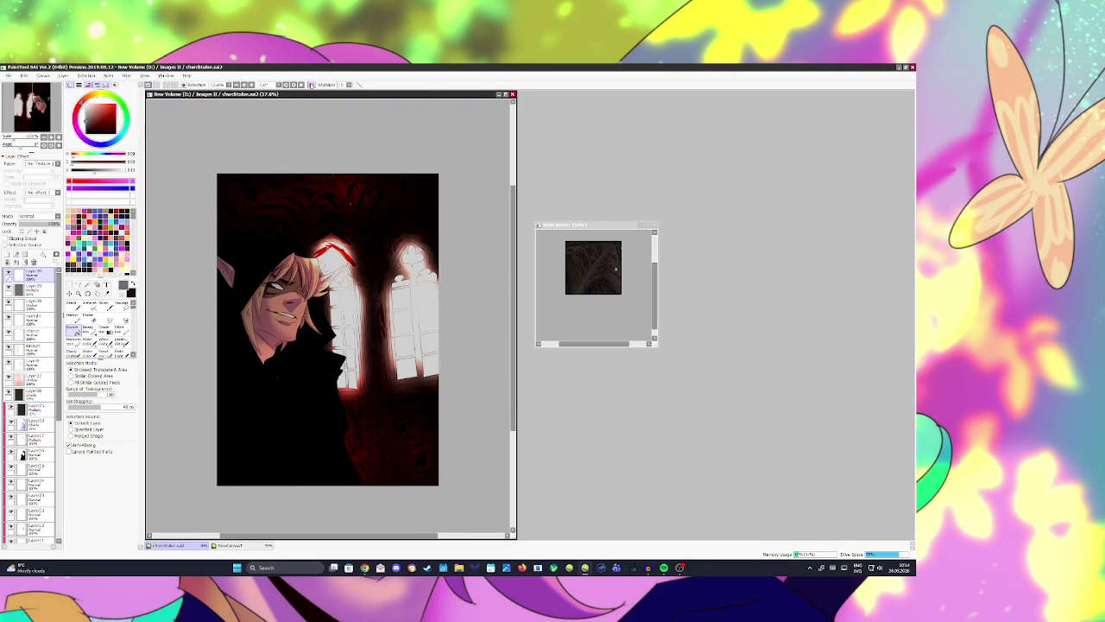
click(310, 84)
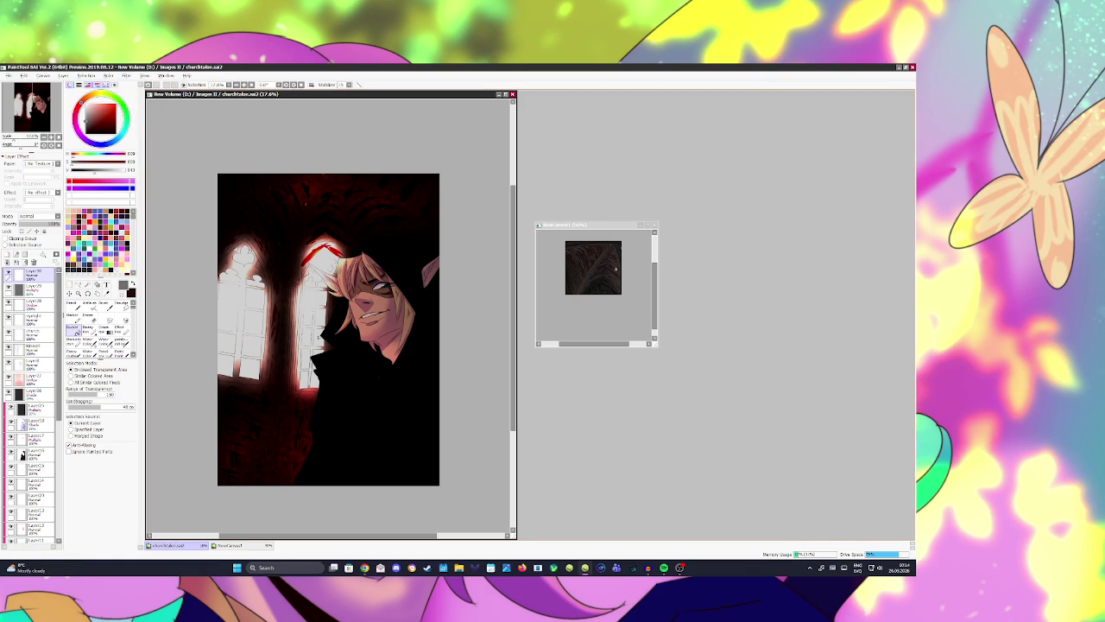
scroll(343, 340, up, 1)
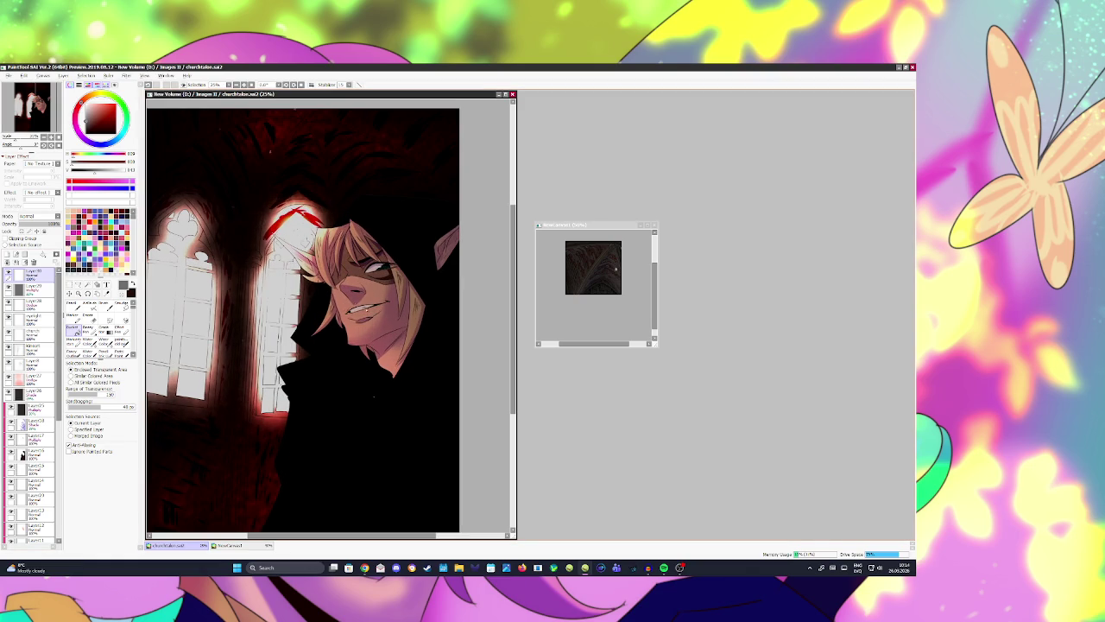
Step: Mirror the canvas to check the composition, then close the small NewCanvas window
scroll(346, 302, down, 1)
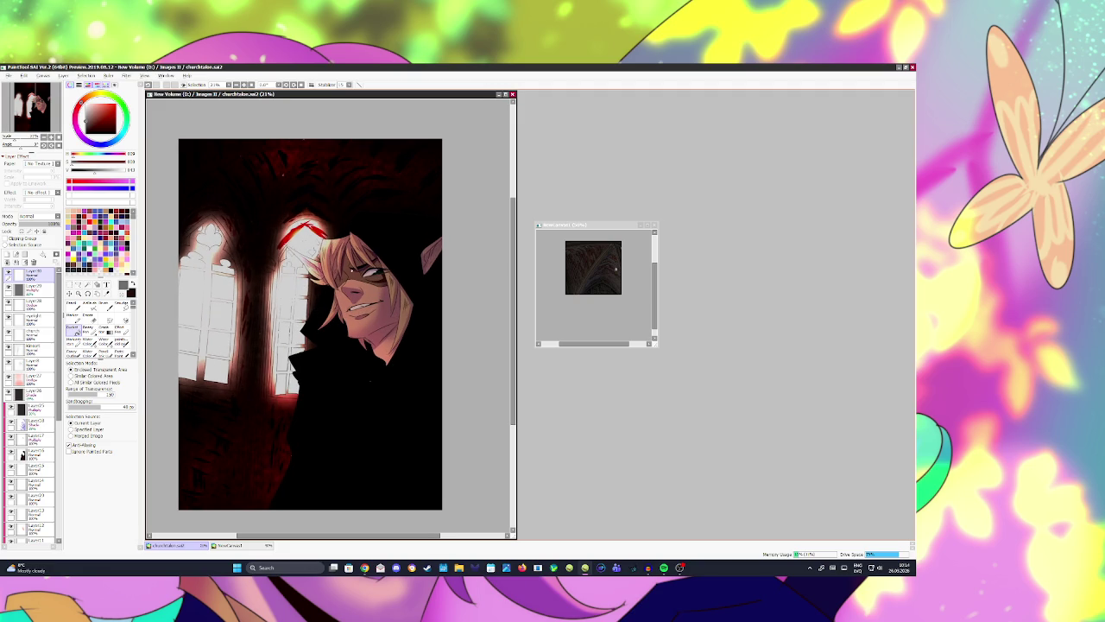
scroll(347, 265, down, 1)
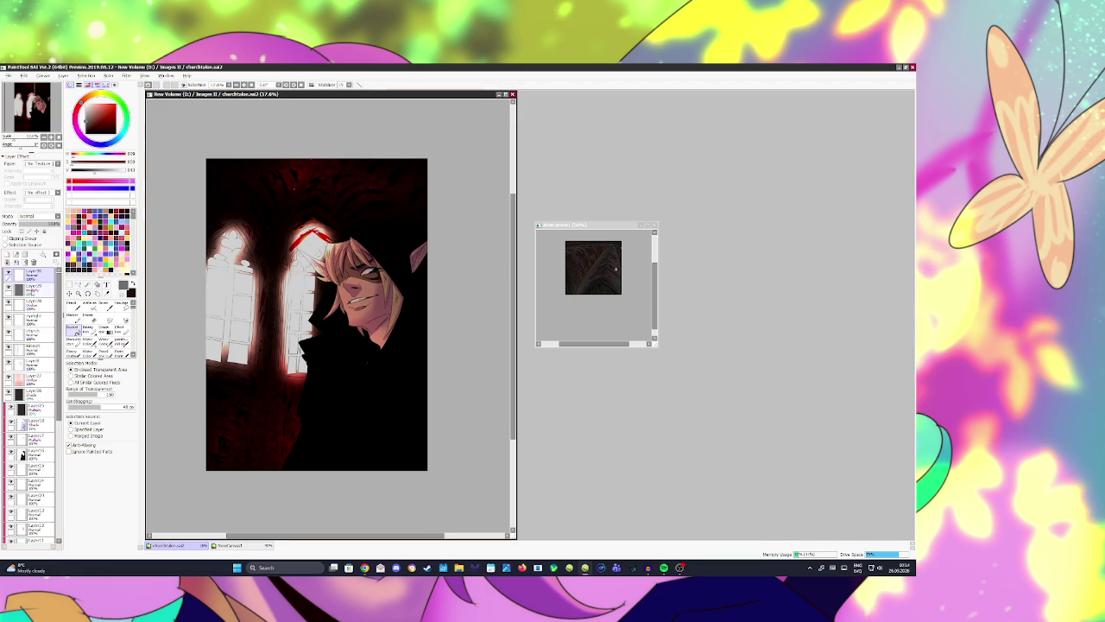
click(7, 290)
scroll(394, 396, up, 1)
scroll(394, 395, down, 2)
scroll(356, 380, up, 2)
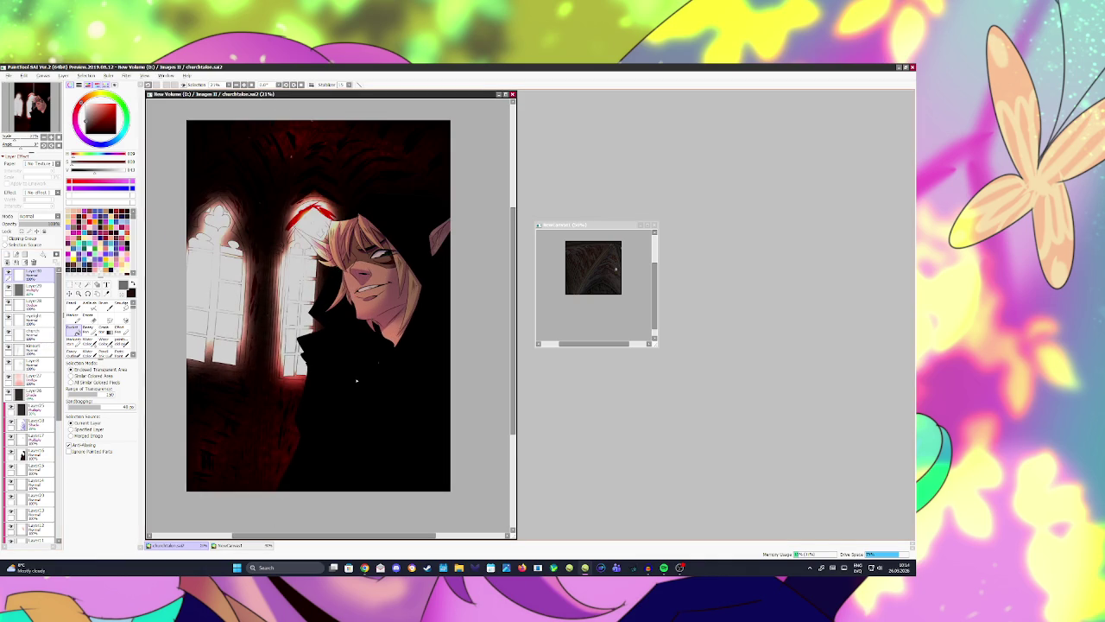
scroll(365, 348, down, 1)
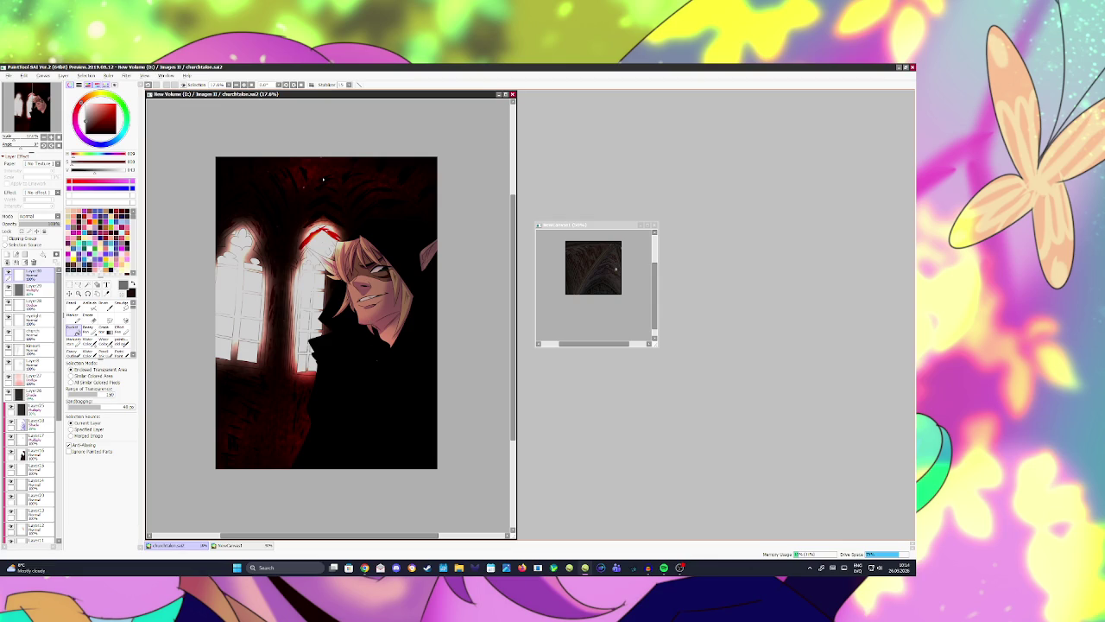
click(311, 85)
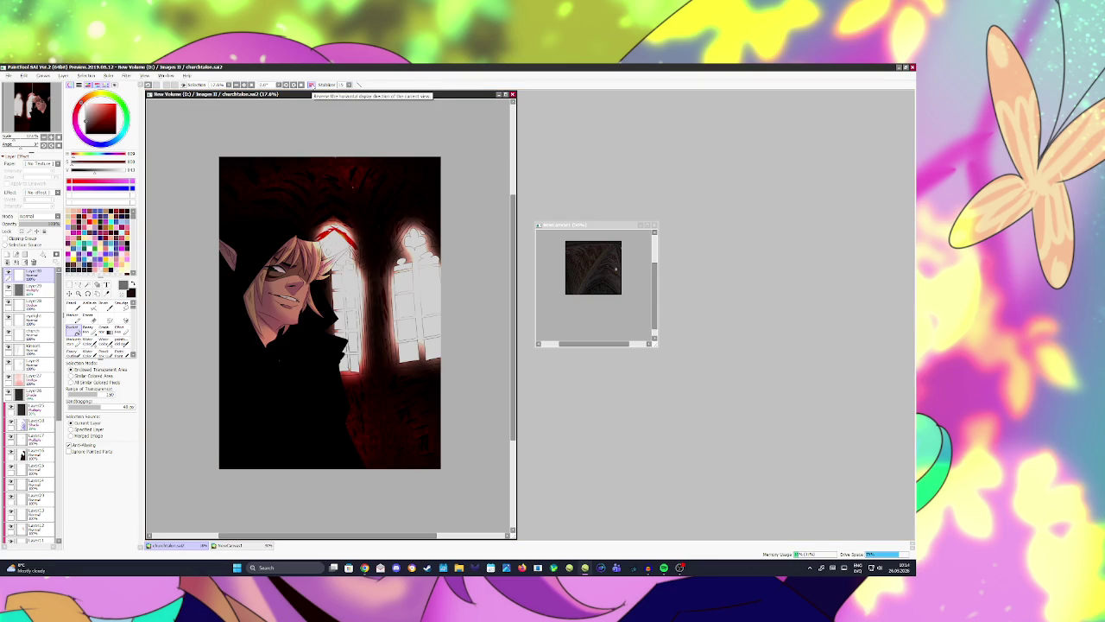
click(311, 84)
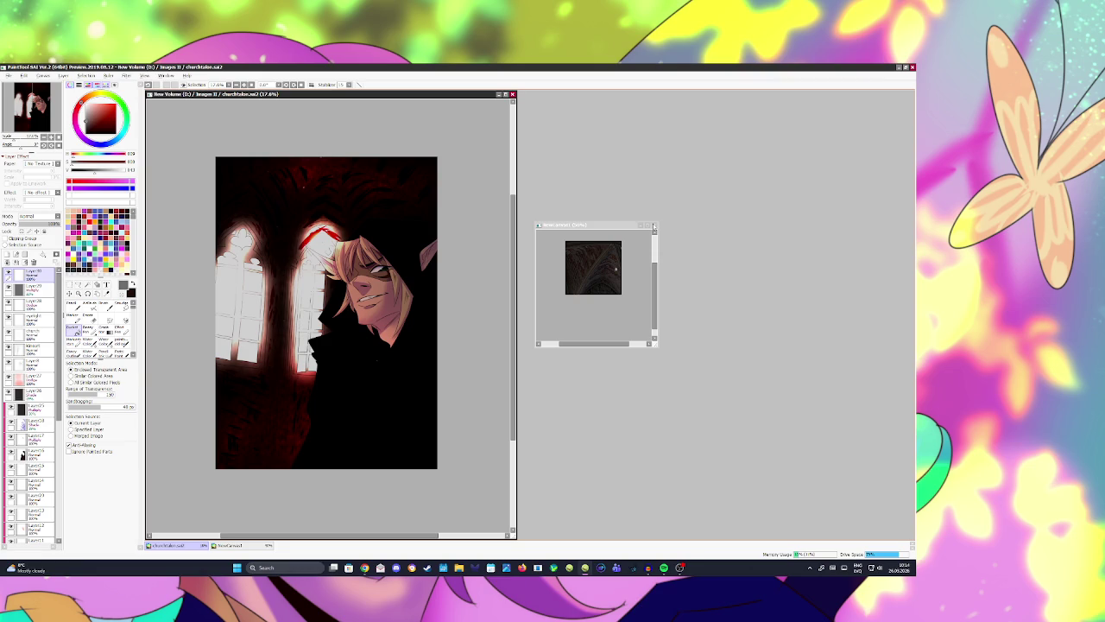
click(653, 225)
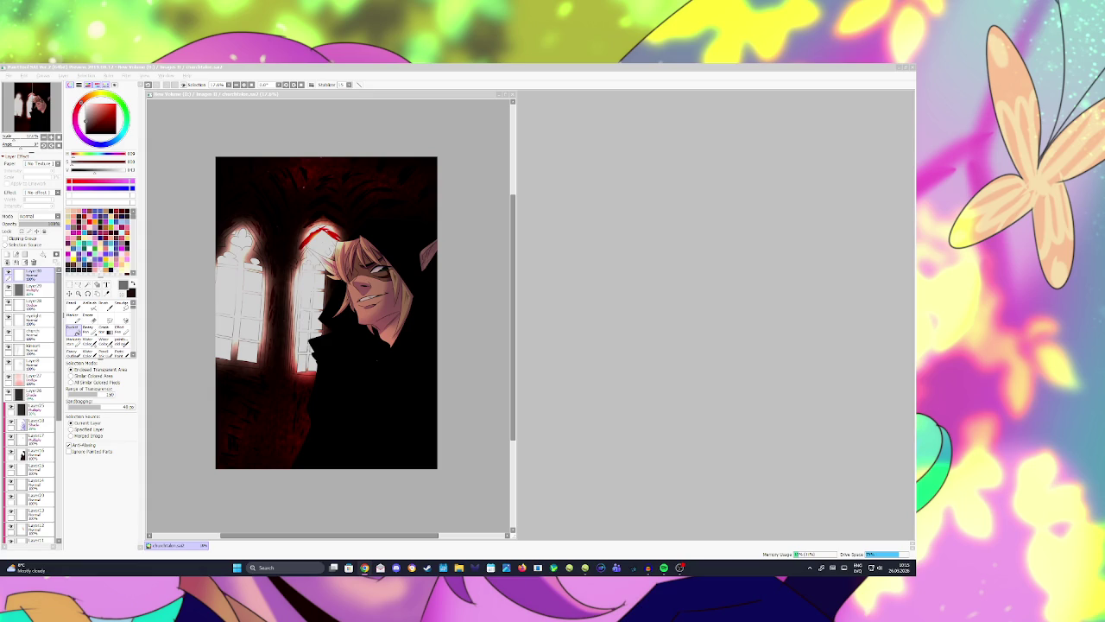
Step: Magic-wand select only the elf's iris on its layer
scroll(387, 259, up, 2)
scroll(387, 259, up, 2)
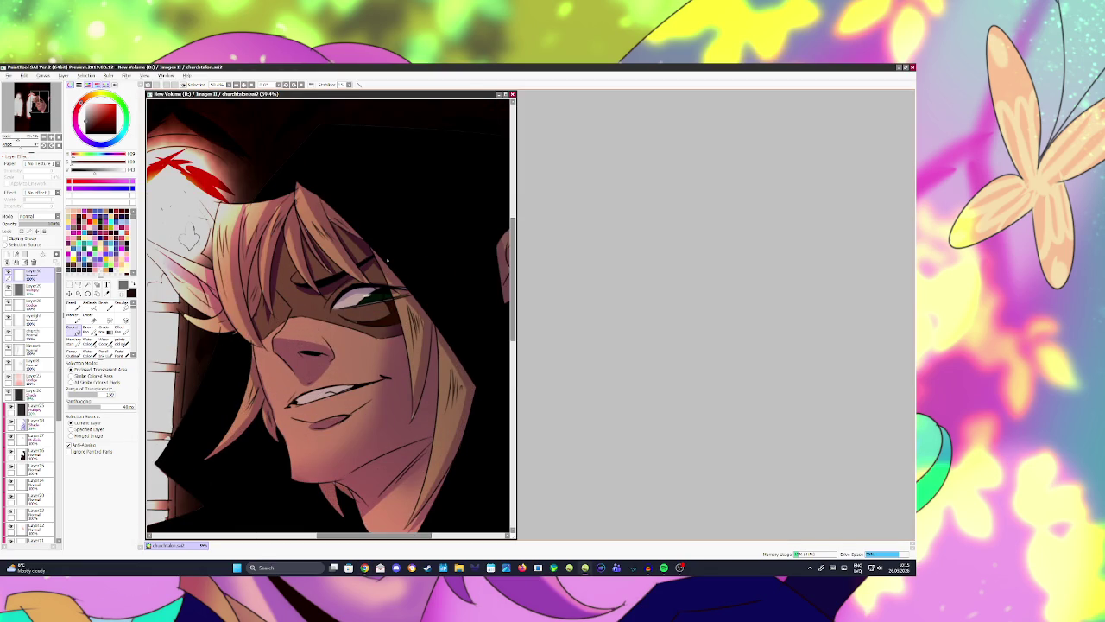
click(34, 348)
click(270, 280)
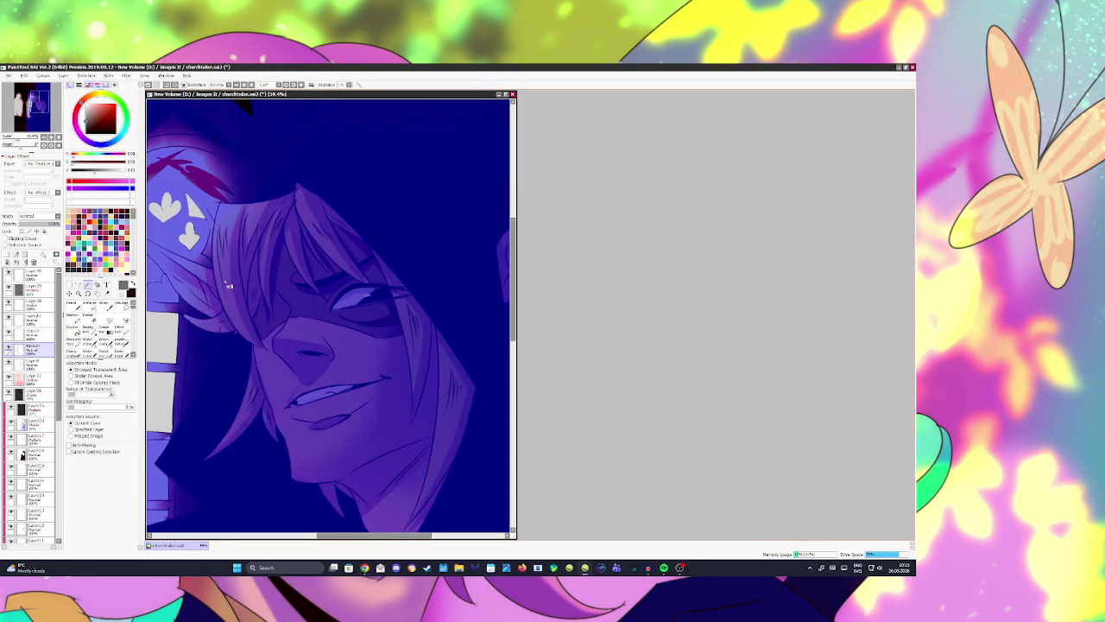
key(ctrl+z)
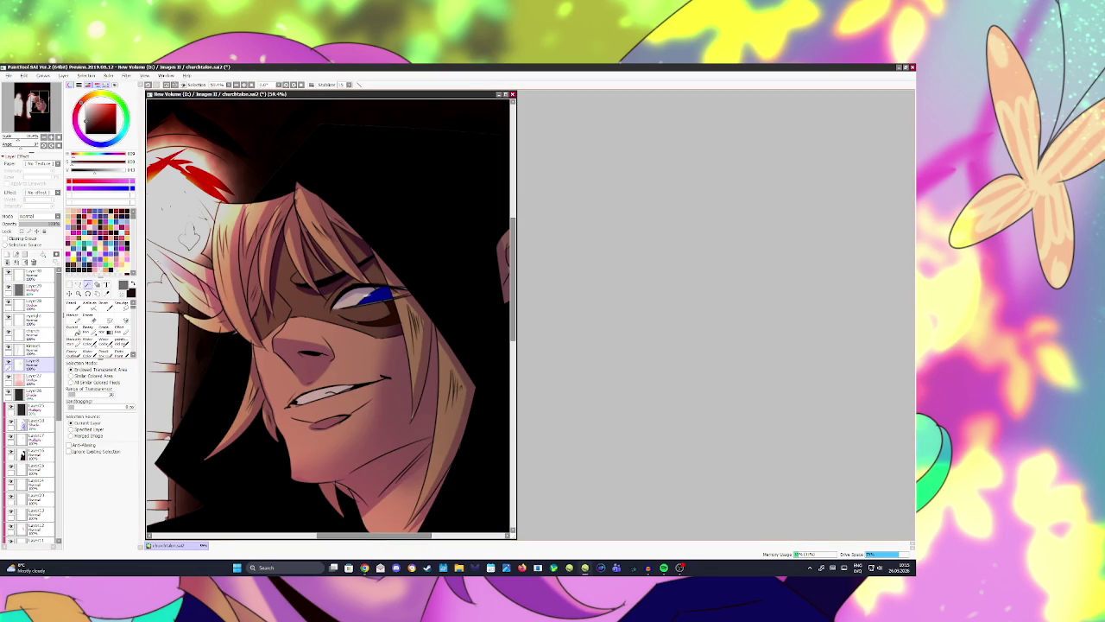
scroll(33, 406, down, 1)
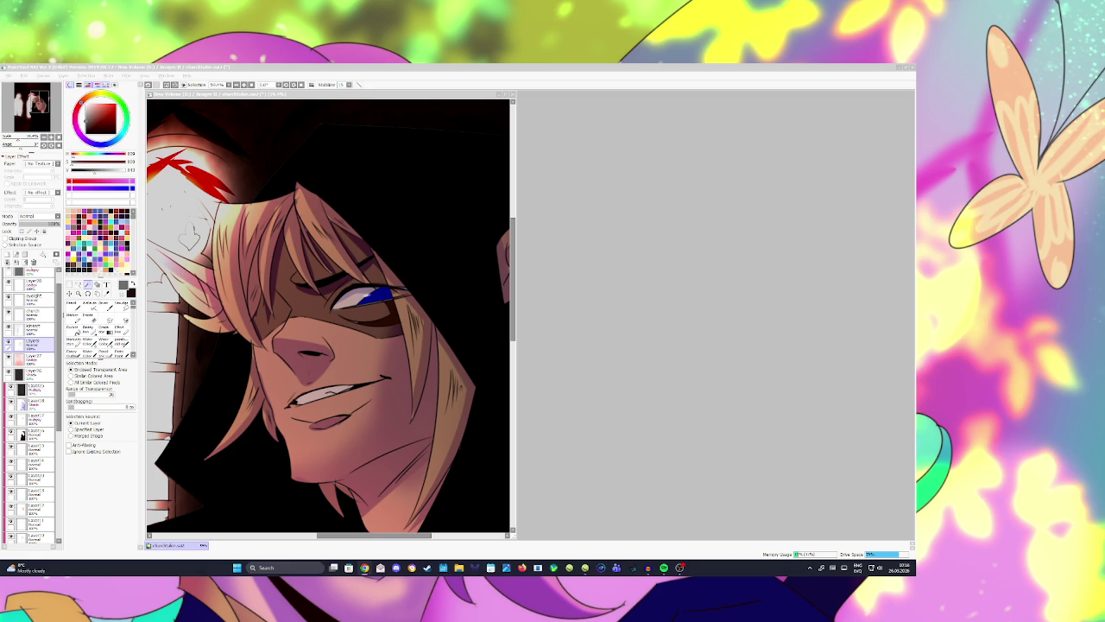
click(387, 329)
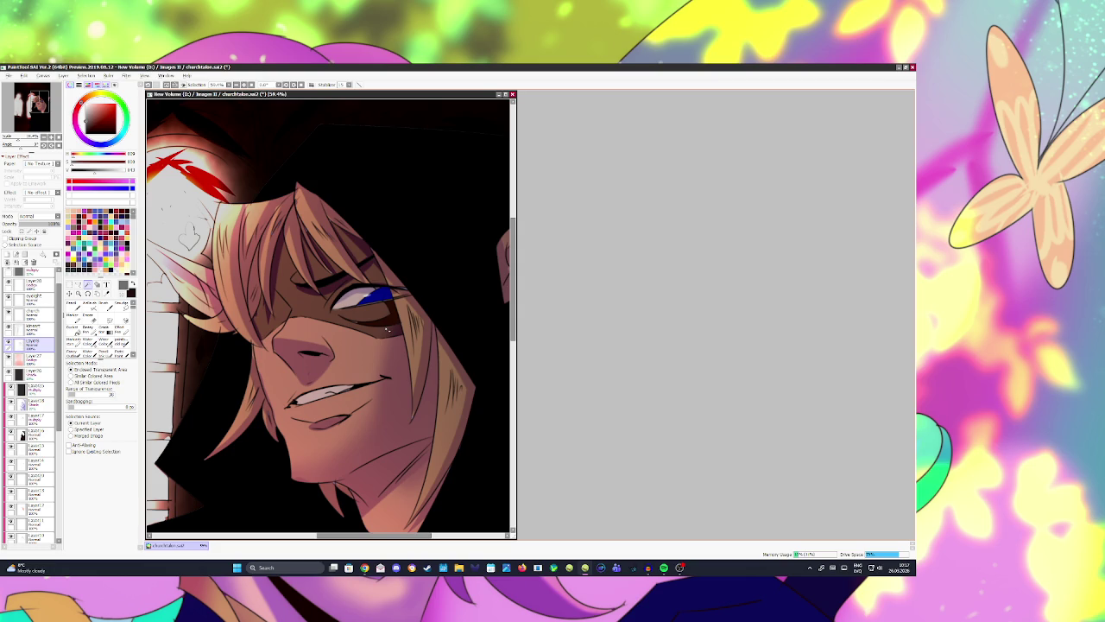
Step: Bucket-fill the iris selection with red on a new blank layer
click(35, 388)
click(7, 254)
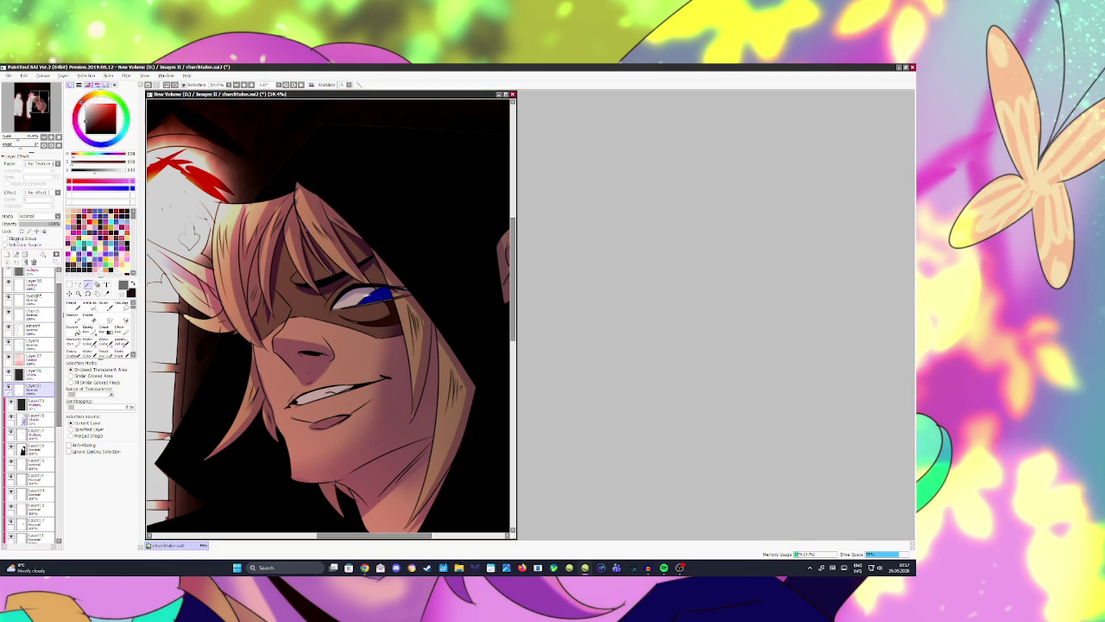
click(72, 329)
click(380, 296)
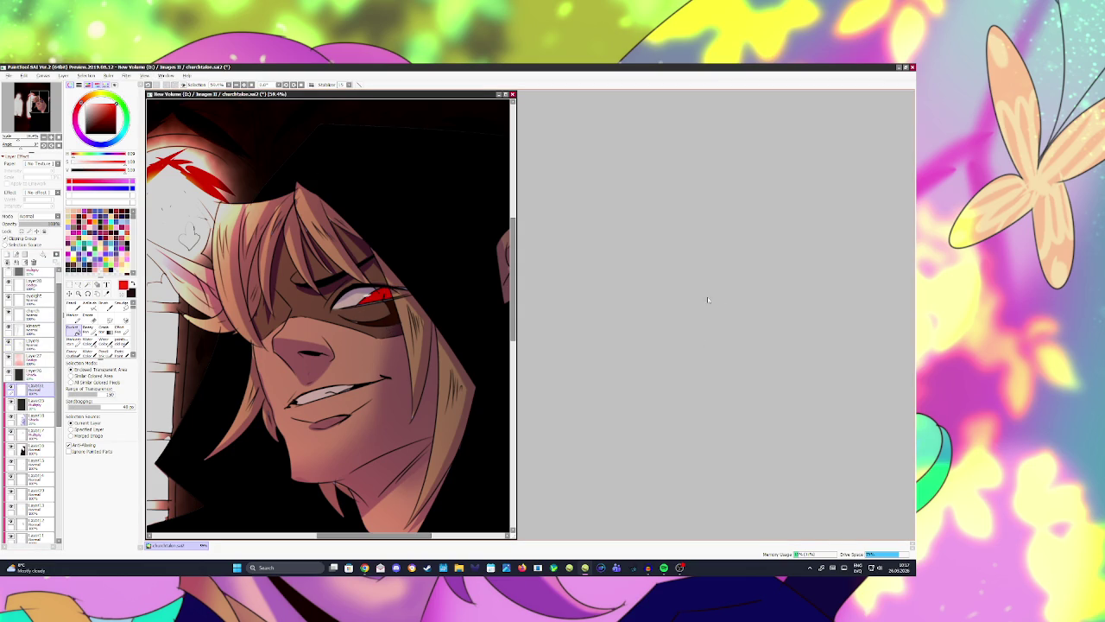
Step: Lower the red iris layer's opacity to about 72%
scroll(407, 212, down, 3)
scroll(407, 211, down, 2)
scroll(407, 212, up, 2)
key(h)
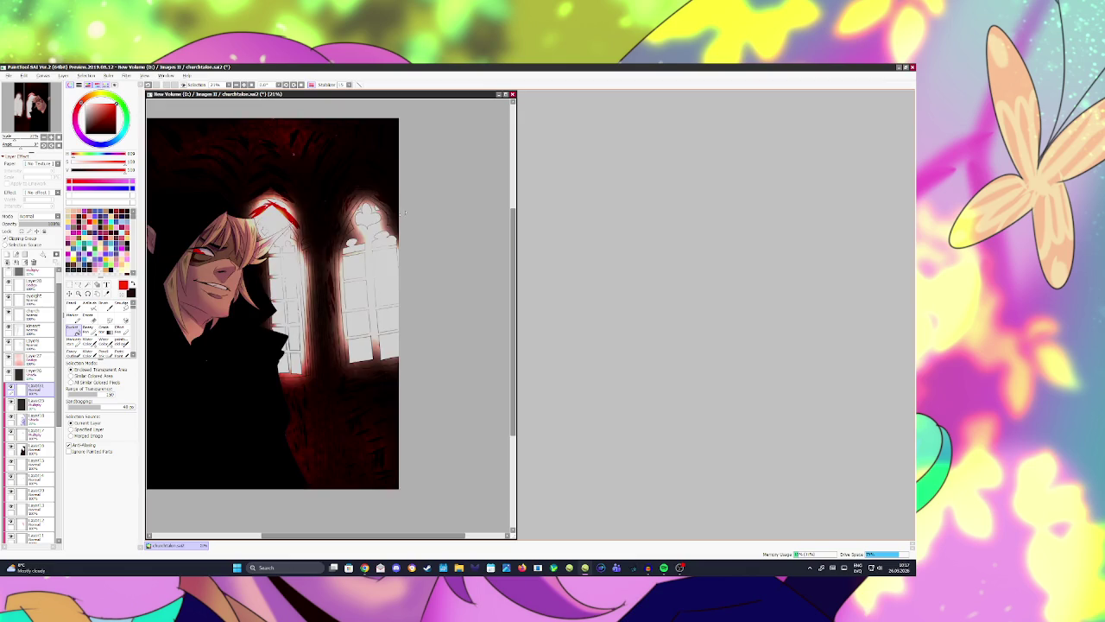
scroll(406, 211, down, 1)
scroll(256, 216, up, 1)
drag(59, 222, 48, 223)
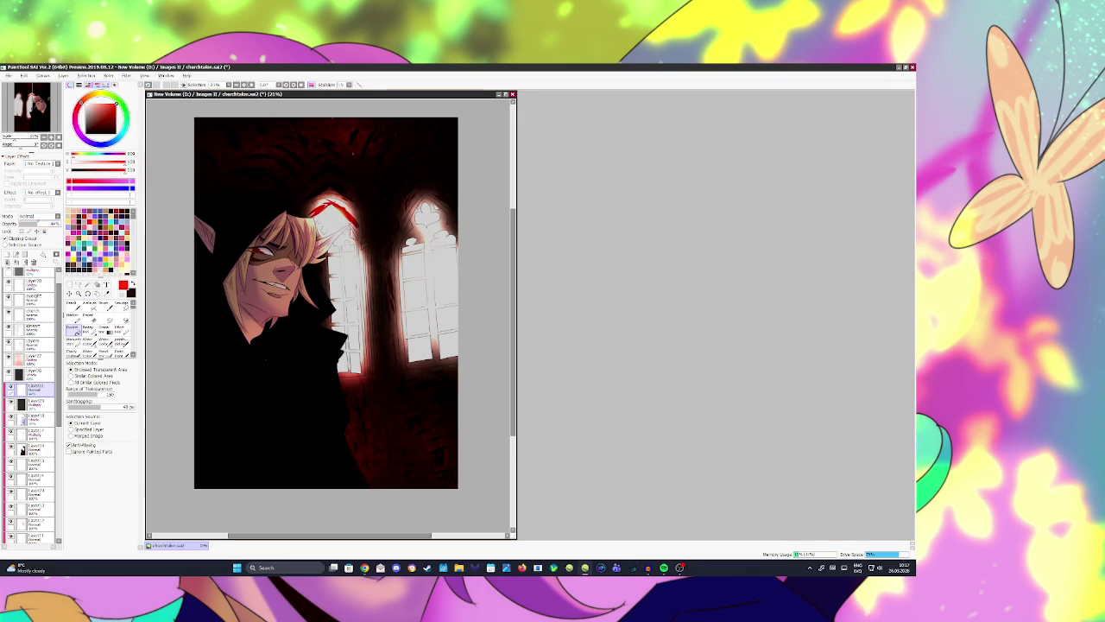
key(h)
scroll(221, 319, down, 1)
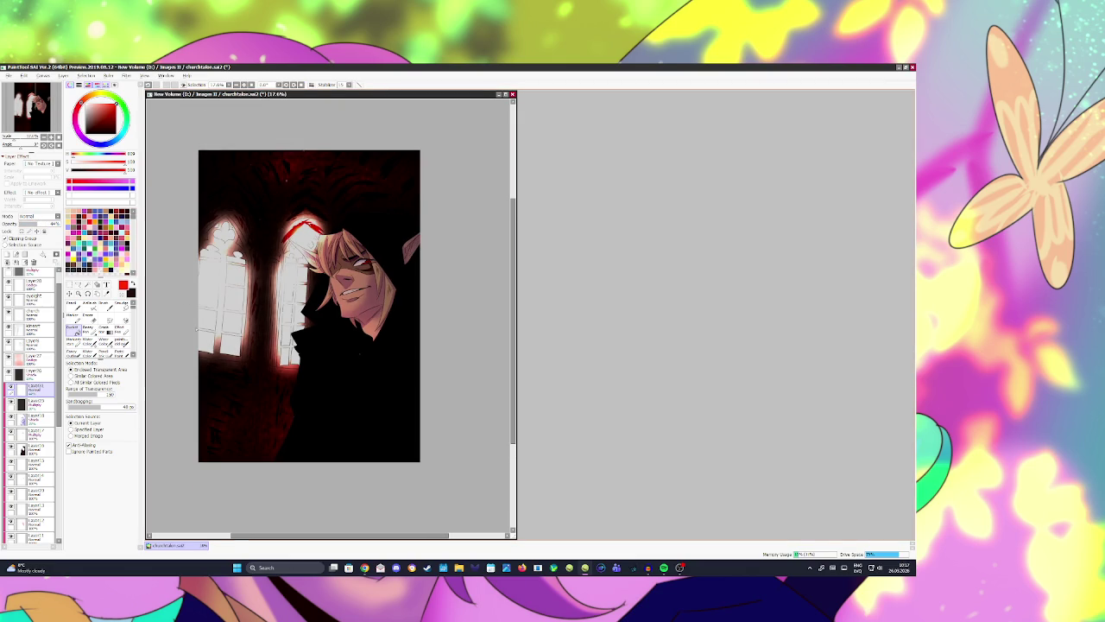
Step: Paint red over the elf's eye with a small brush on a new layer
click(8, 254)
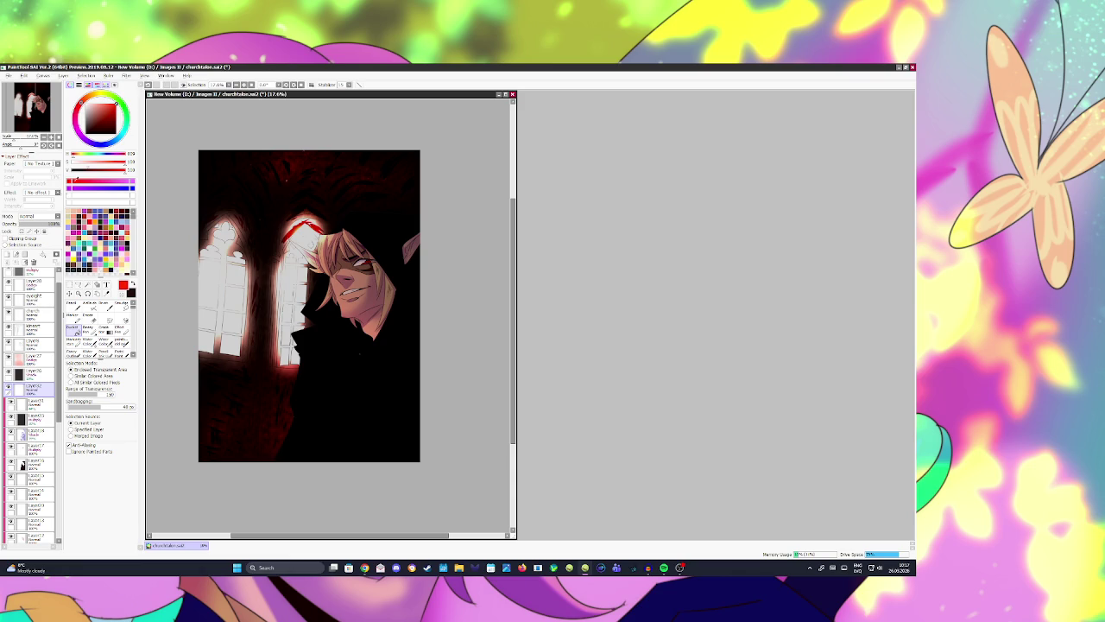
key(b)
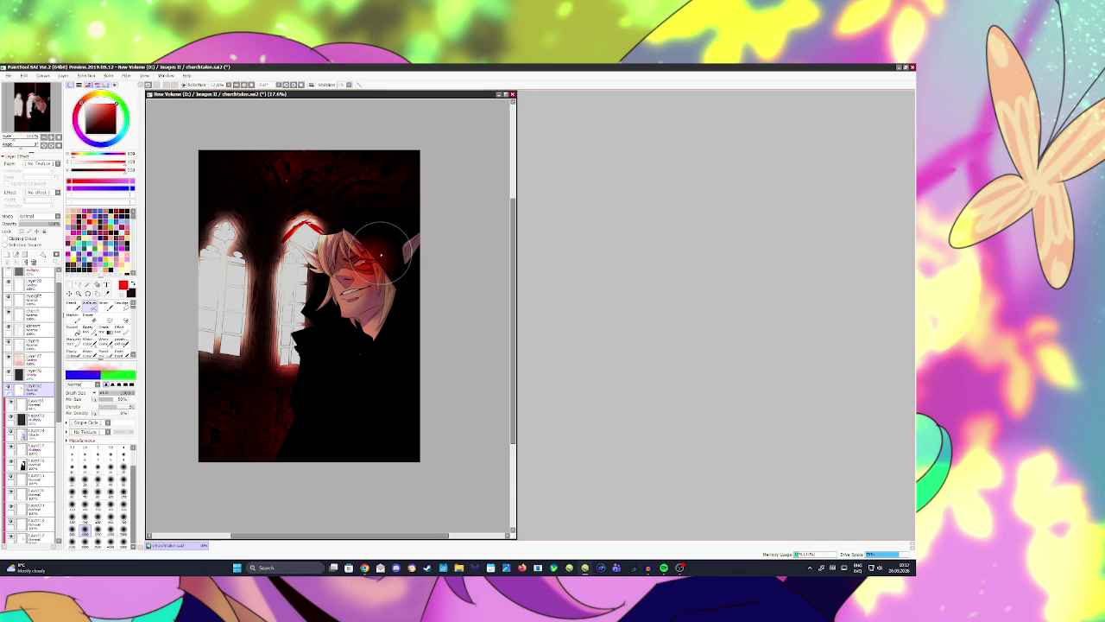
key(bracketleft)
key(bracketleft)
key(bracketleft)
drag(361, 264, 382, 258)
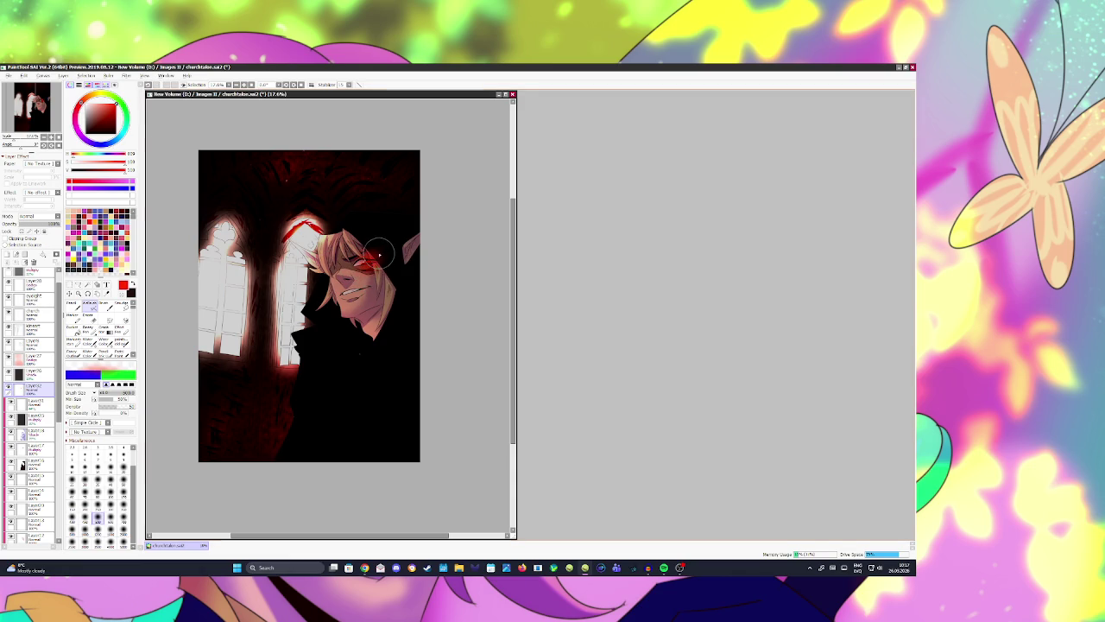
key(h)
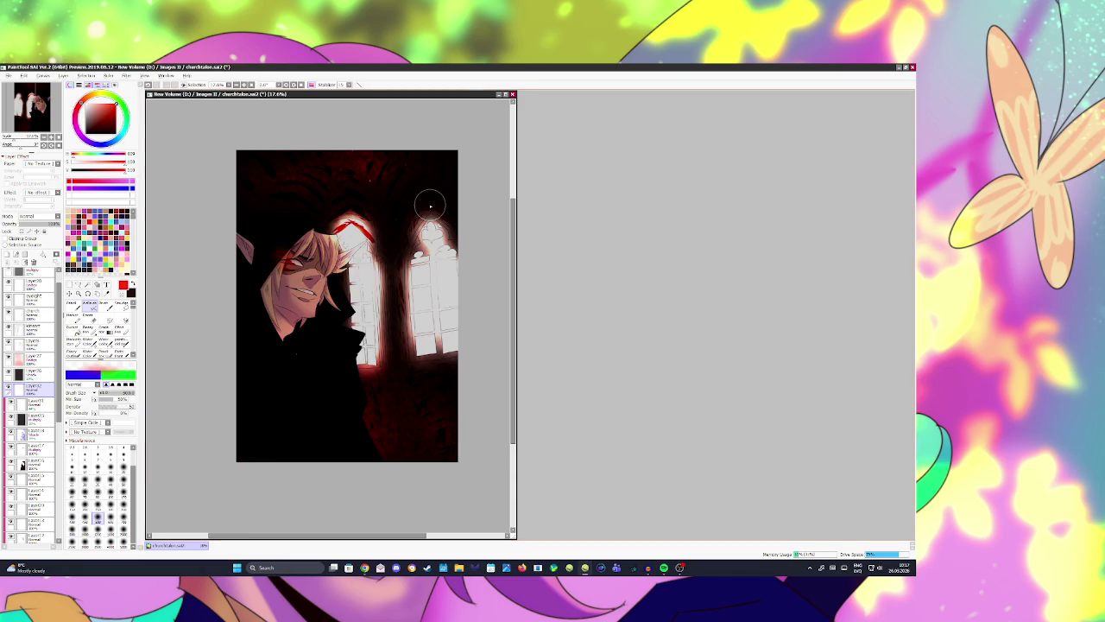
key(h)
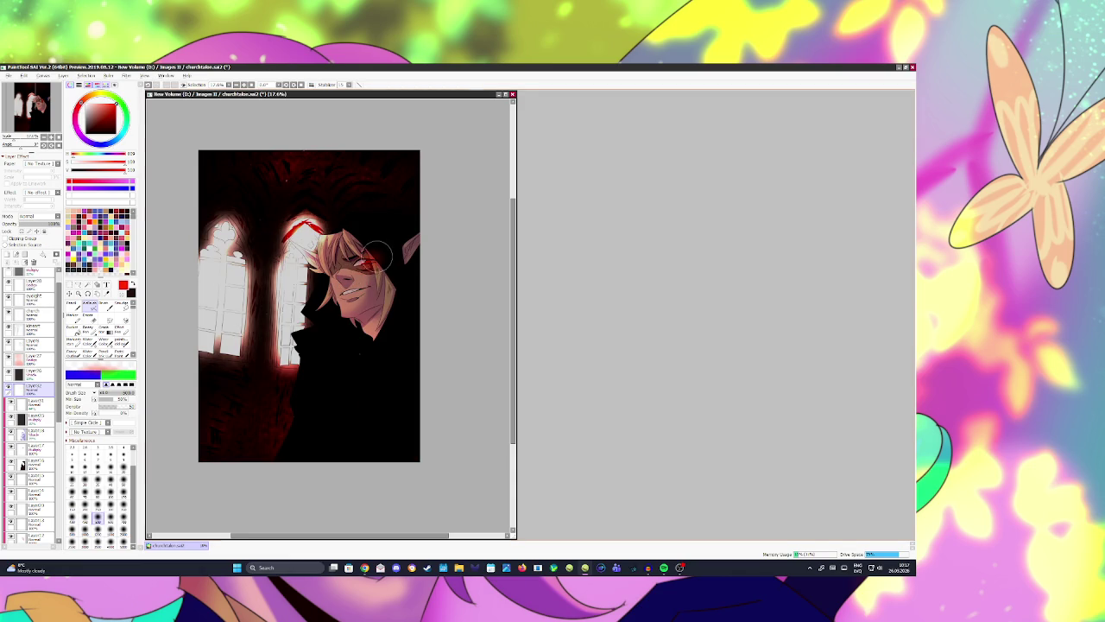
Step: Set the eye glow layer to Dodge at about 50% opacity and save the painting
click(39, 216)
click(37, 285)
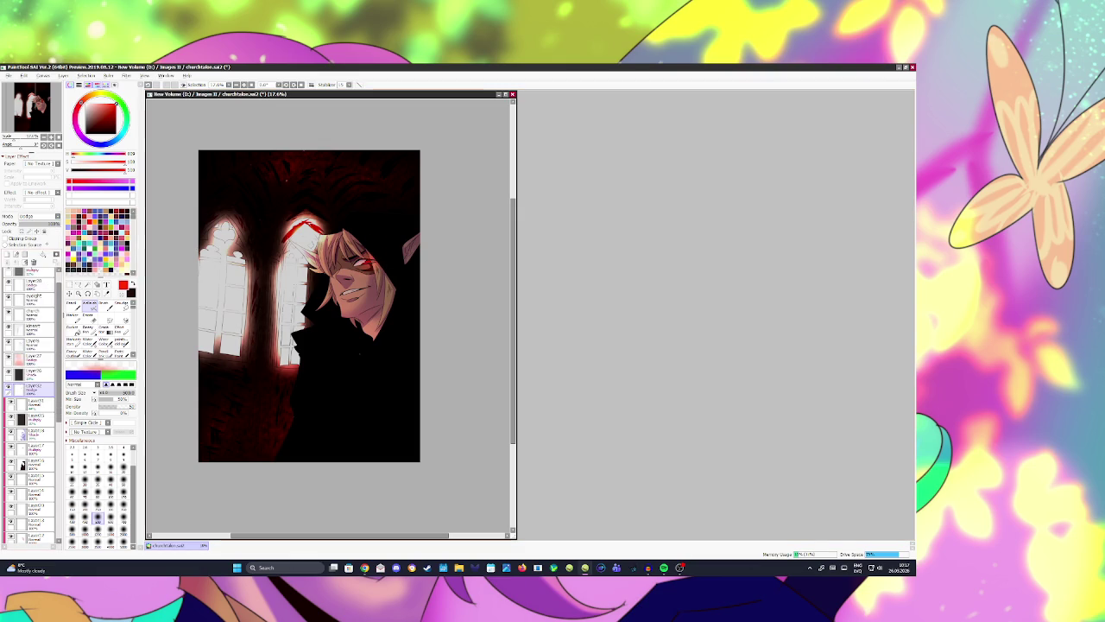
drag(61, 223, 47, 222)
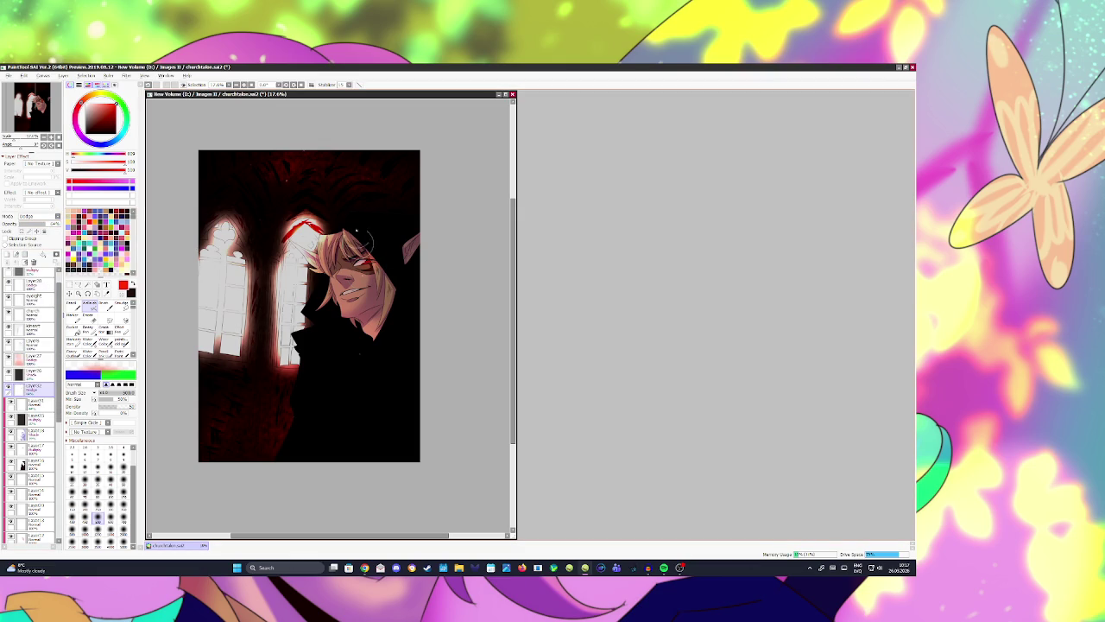
key([)
key([)
key([)
key([)
key(h)
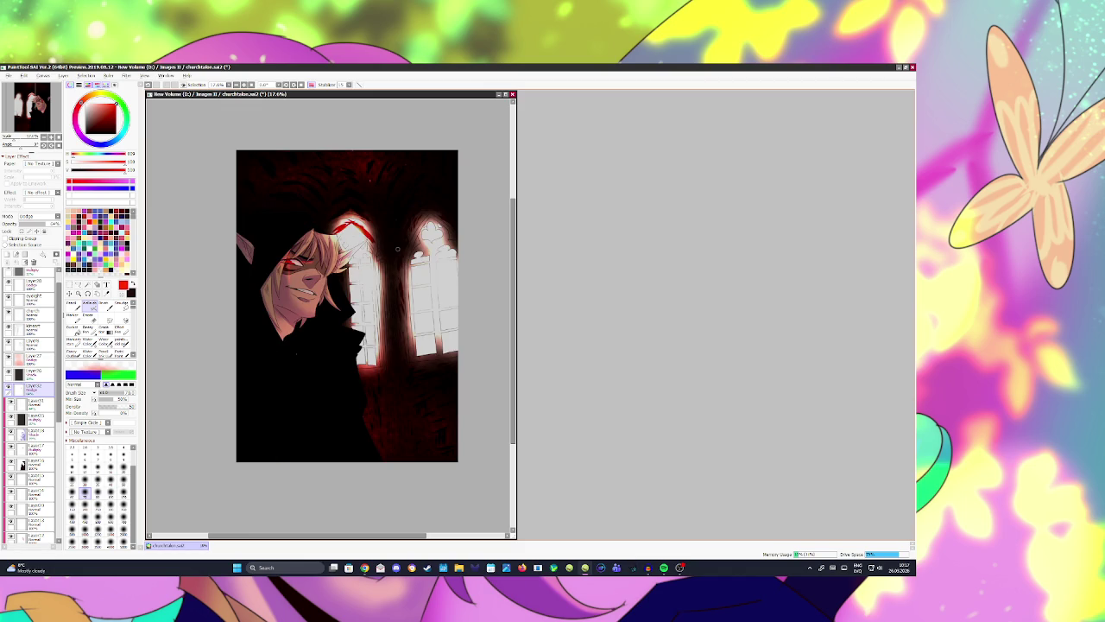
key(h)
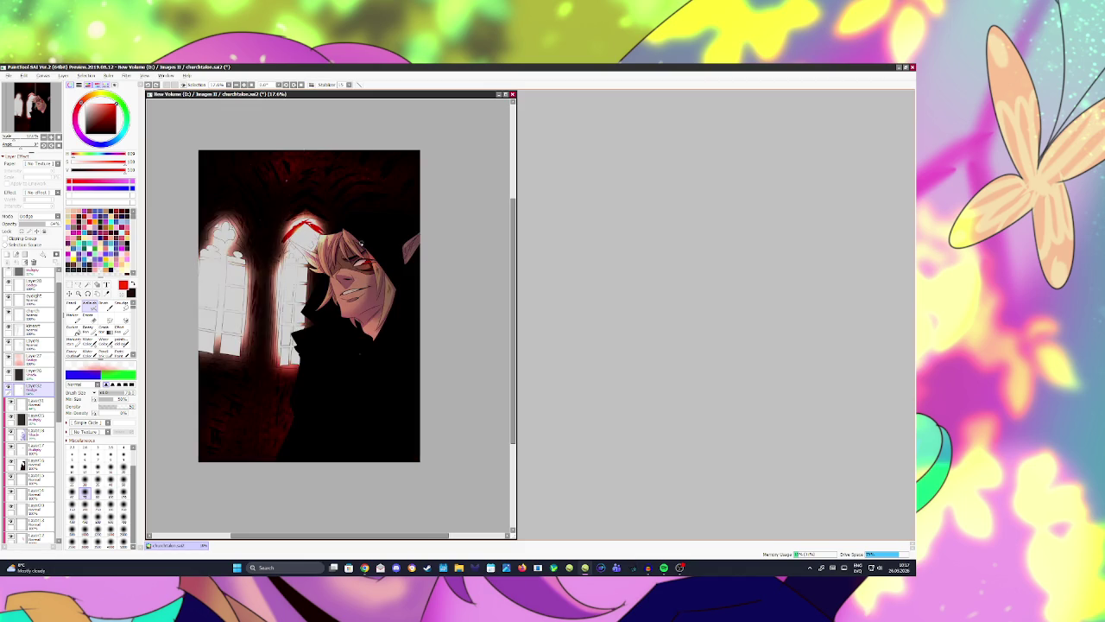
key(ctrl+s)
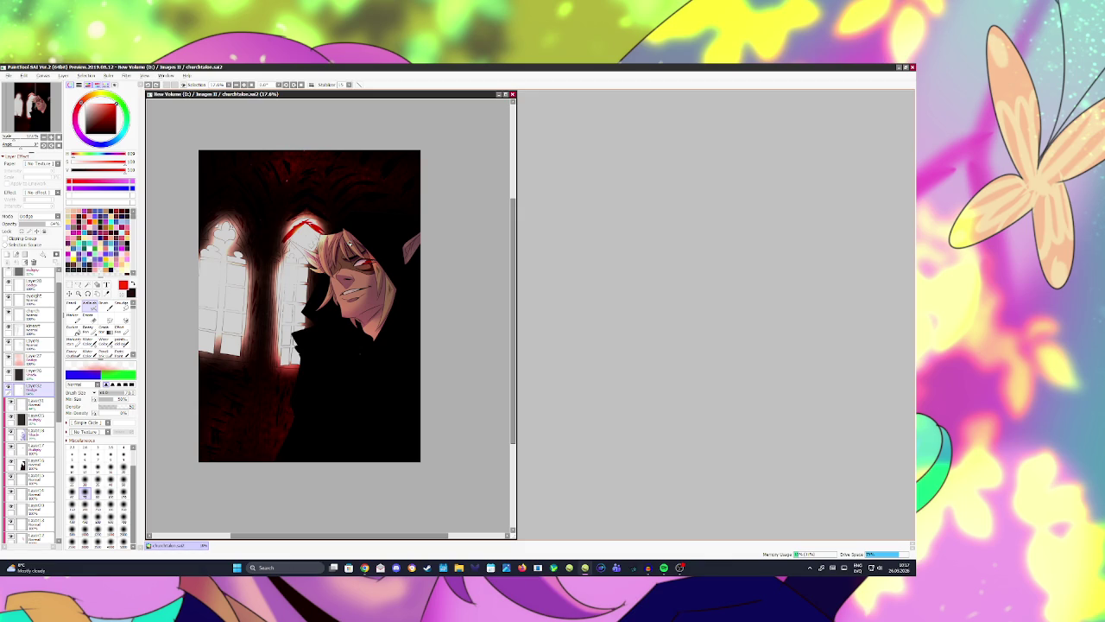
scroll(350, 245, up, 3)
Step: Compare with the red face marks hidden, then reduce the Dodge glow layer to 30% opacity
scroll(354, 246, down, 3)
scroll(360, 249, down, 1)
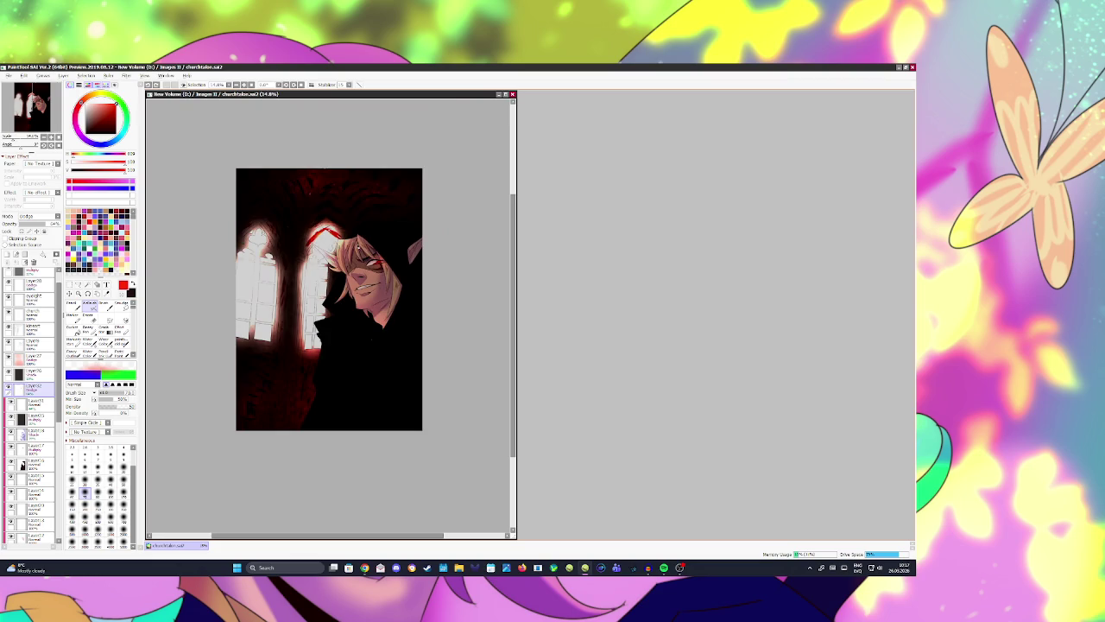
click(311, 85)
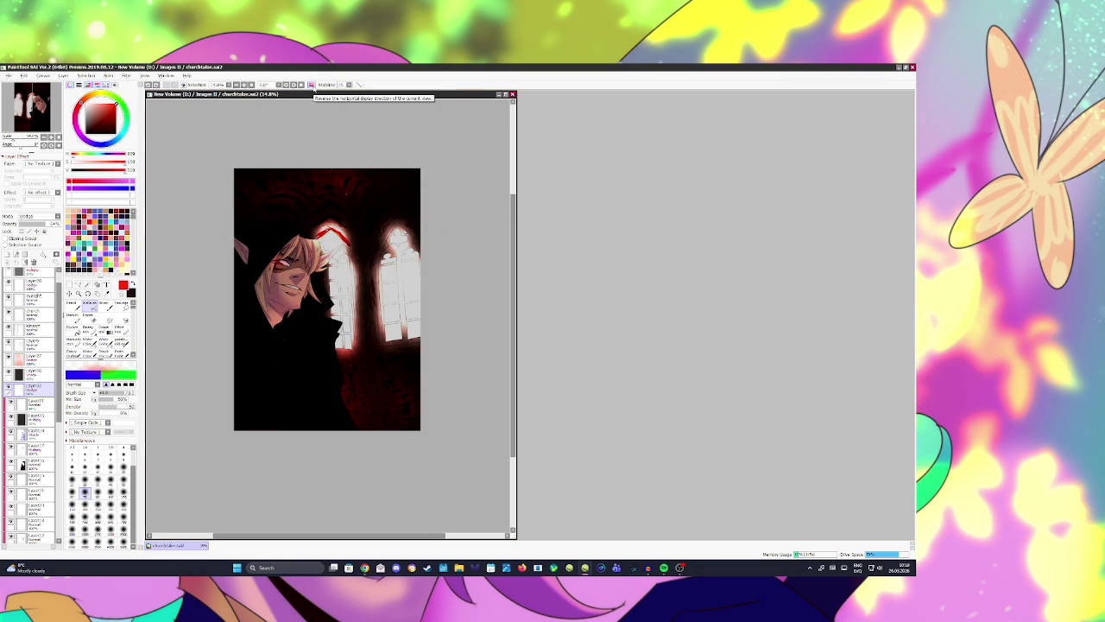
click(311, 85)
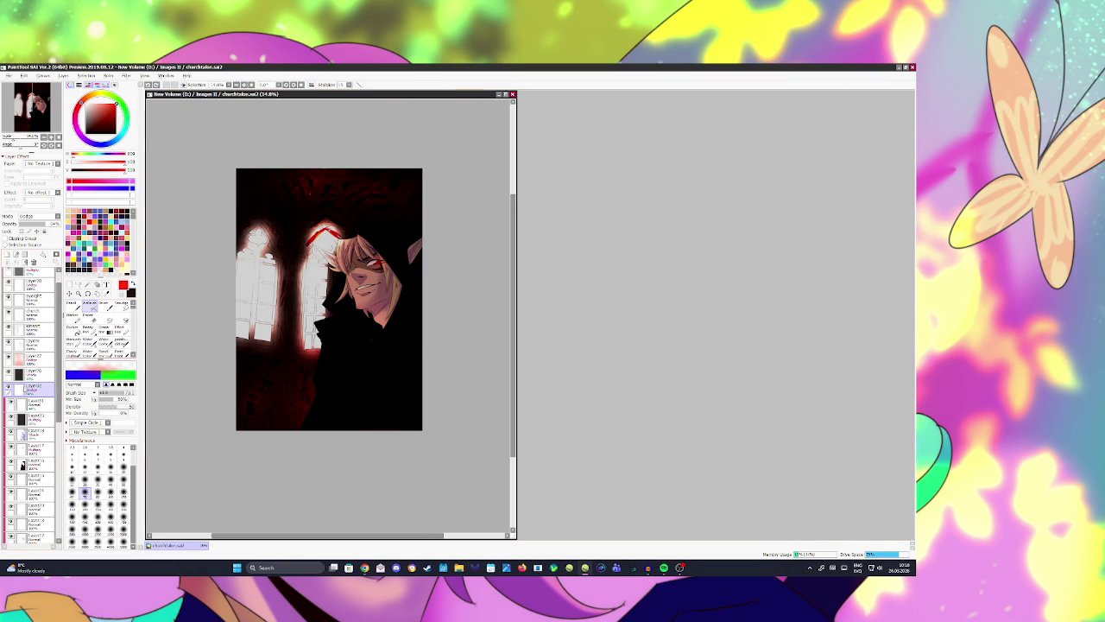
click(9, 407)
click(36, 402)
key(Delete)
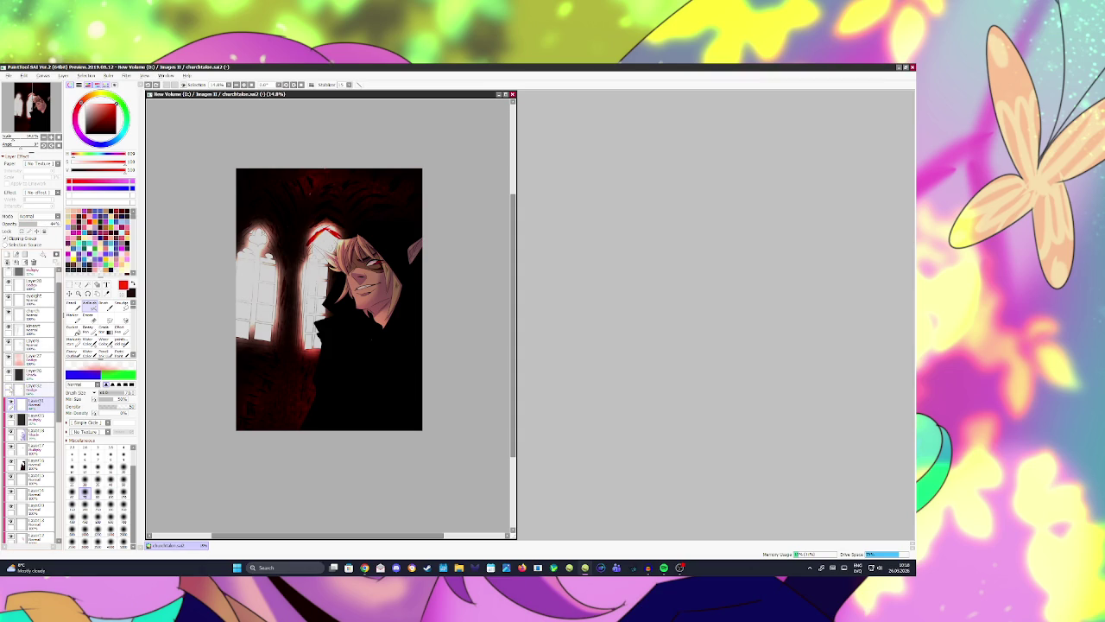
click(33, 386)
drag(35, 224, 31, 226)
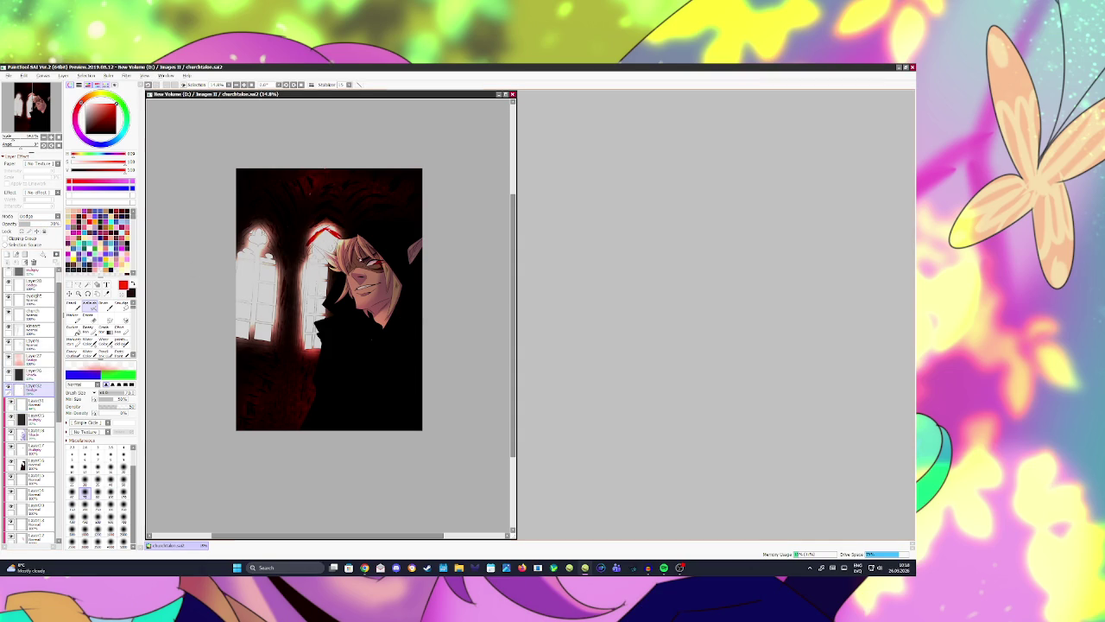
Step: Draw a dark lash line along the elf's lower eyelid with the pen
scroll(328, 310, up, 2)
scroll(328, 311, down, 1)
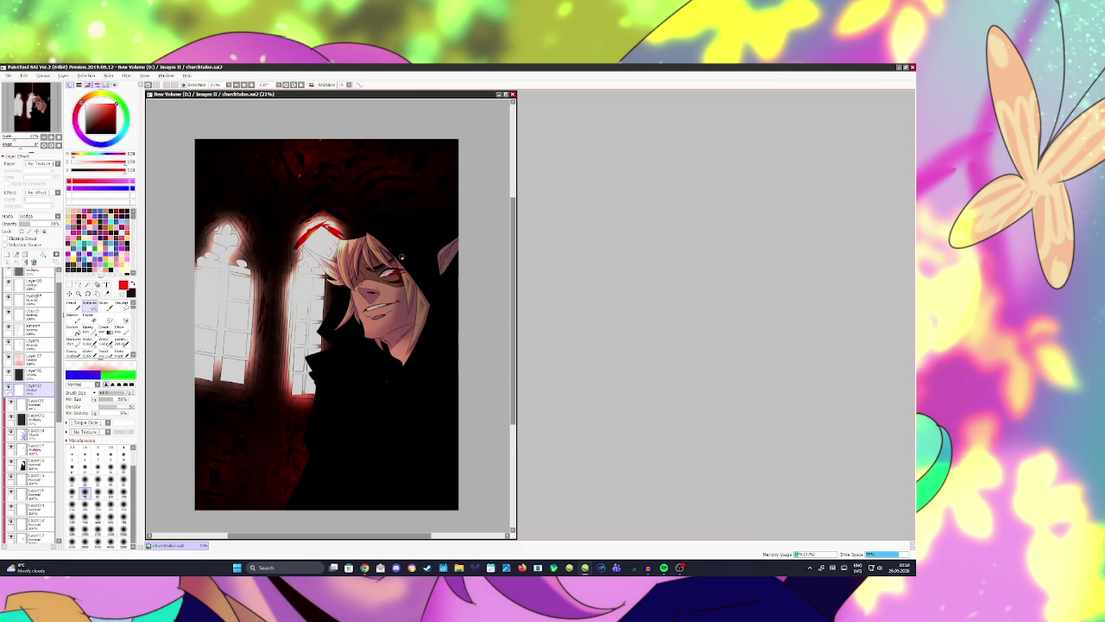
scroll(400, 256, up, 5)
scroll(397, 263, up, 4)
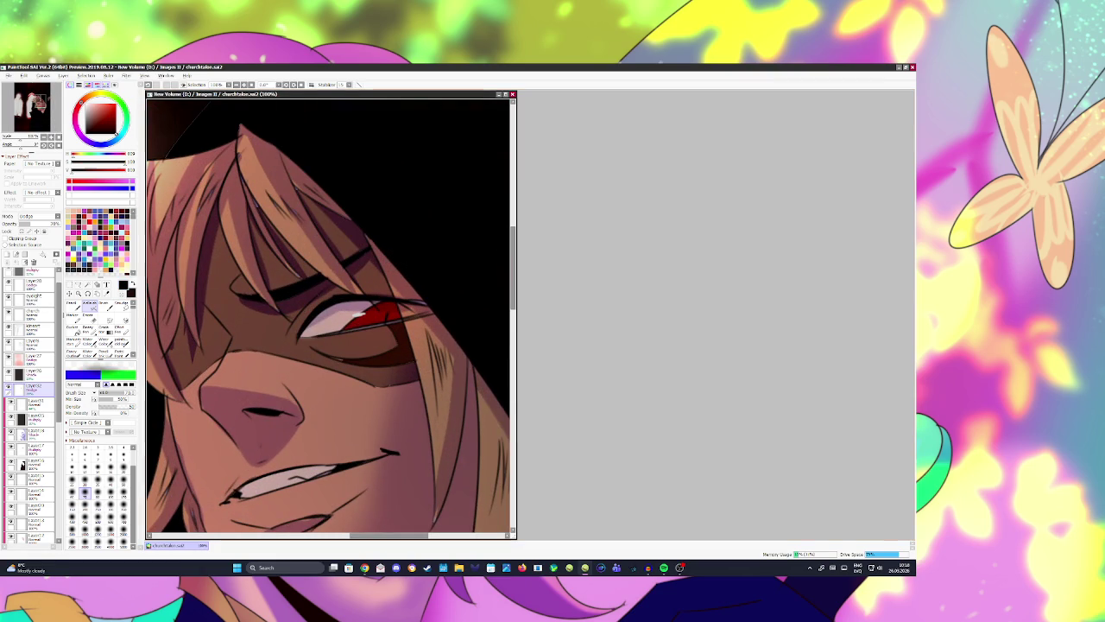
key(n)
mouse_move(312, 336)
mouse_down()
mouse_move(409, 318)
mouse_move(373, 325)
mouse_move(393, 325)
mouse_move(397, 303)
mouse_up()
key(ctrl+z)
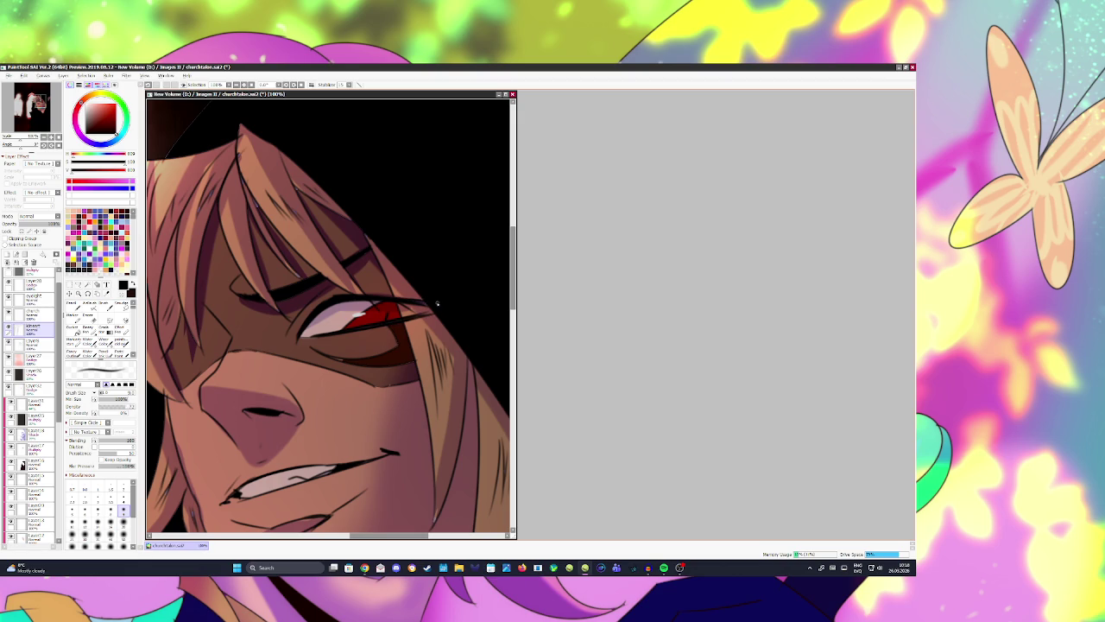
scroll(423, 302, down, 5)
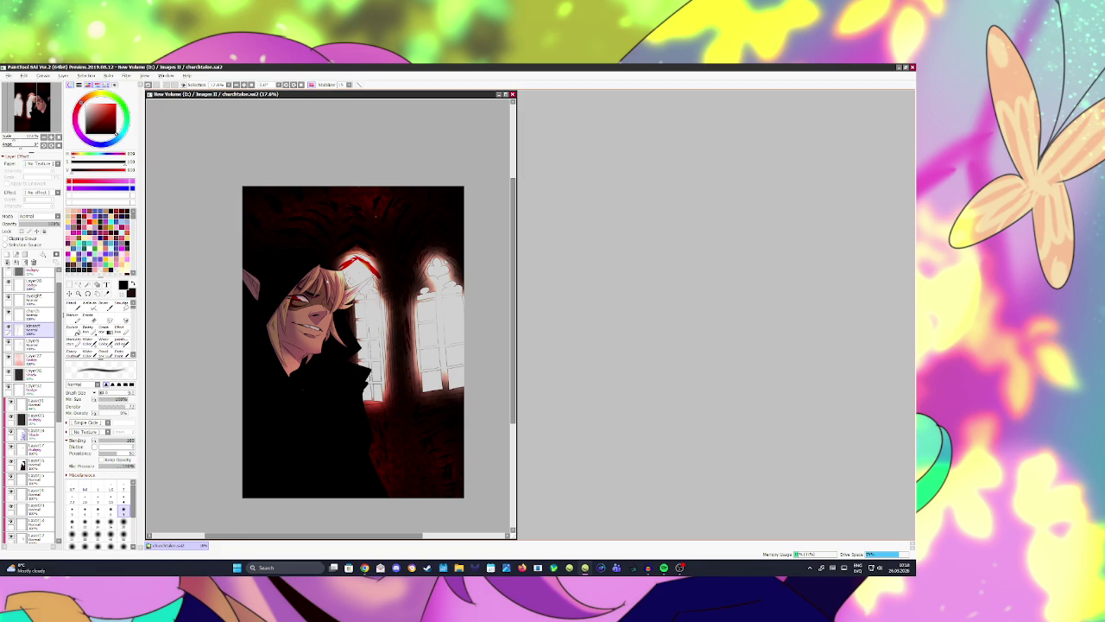
key(h)
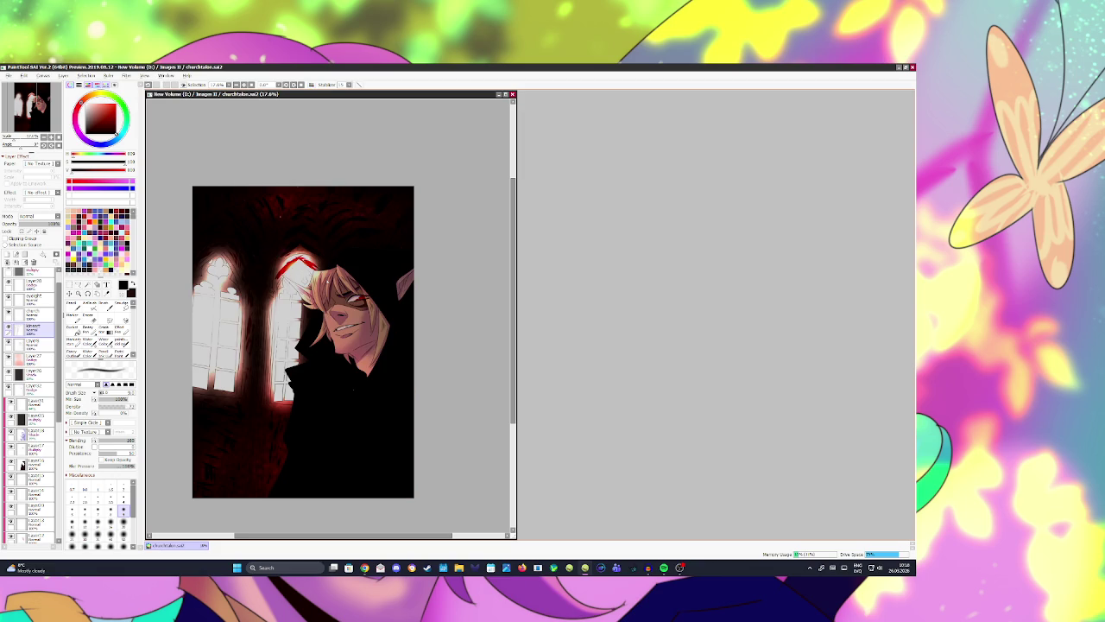
key(e)
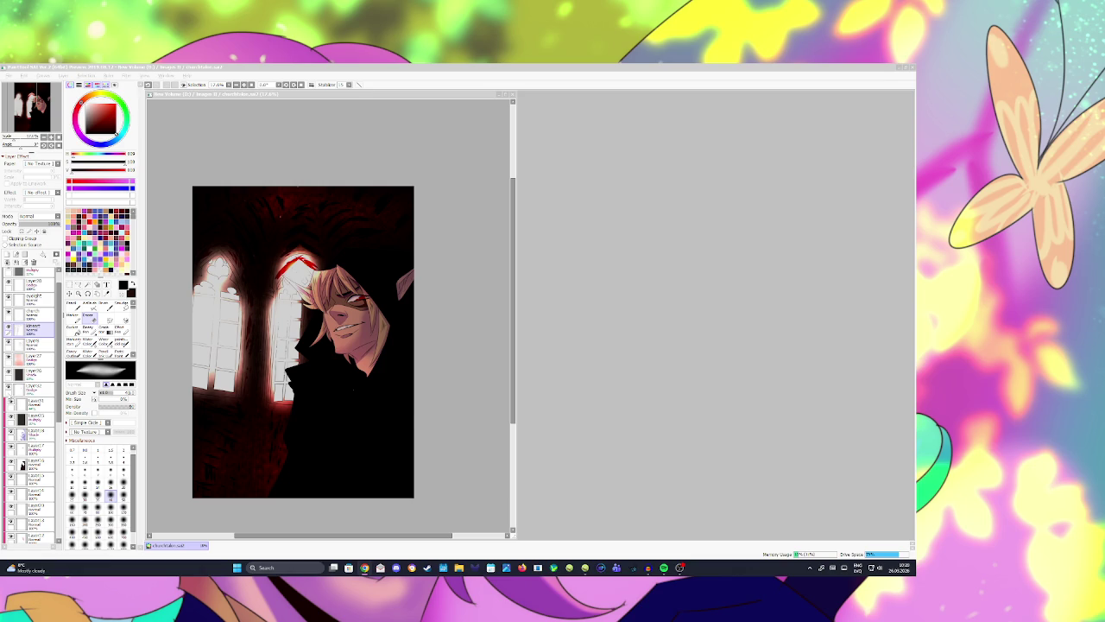
scroll(383, 364, down, 1)
scroll(382, 364, up, 2)
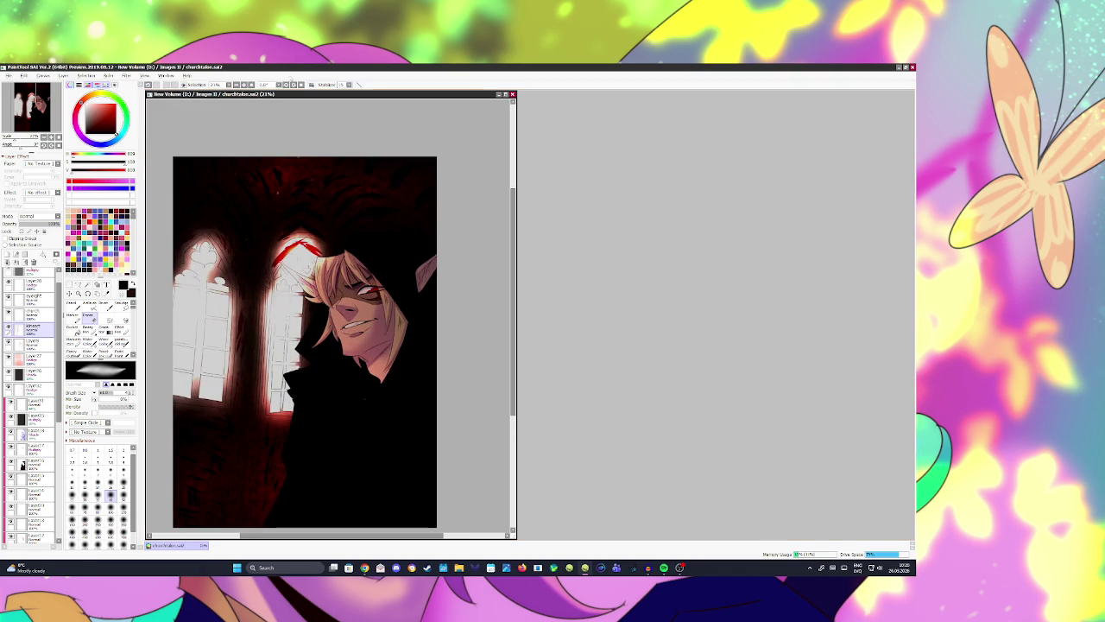
key(h)
key(h)
scroll(373, 298, down, 2)
scroll(366, 343, up, 4)
scroll(366, 344, down, 4)
scroll(358, 380, up, 1)
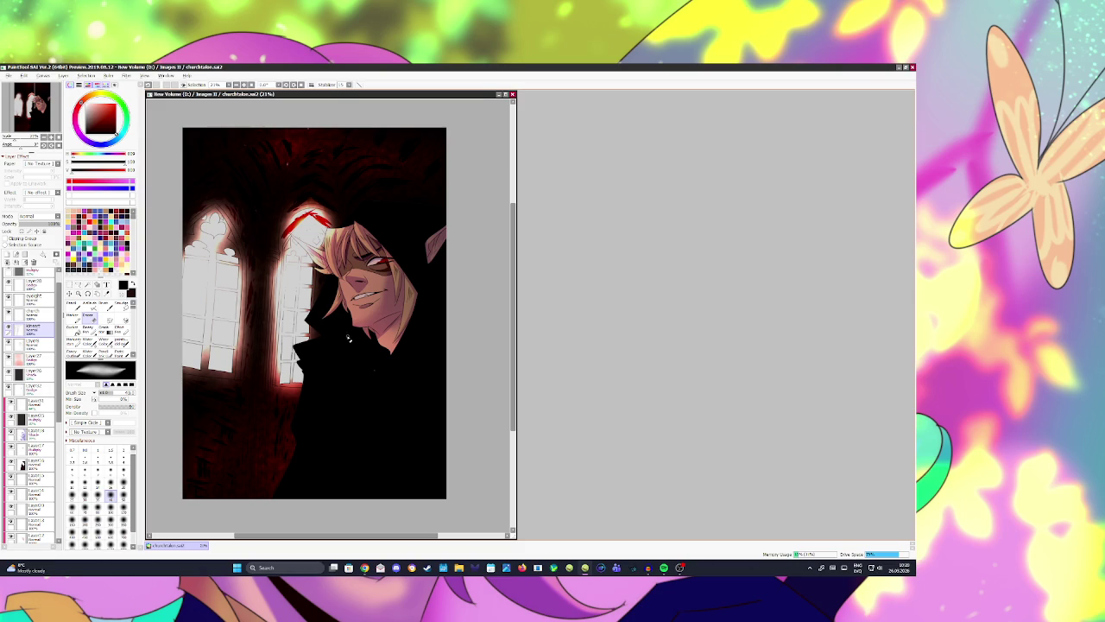
scroll(347, 338, down, 2)
scroll(365, 337, up, 1)
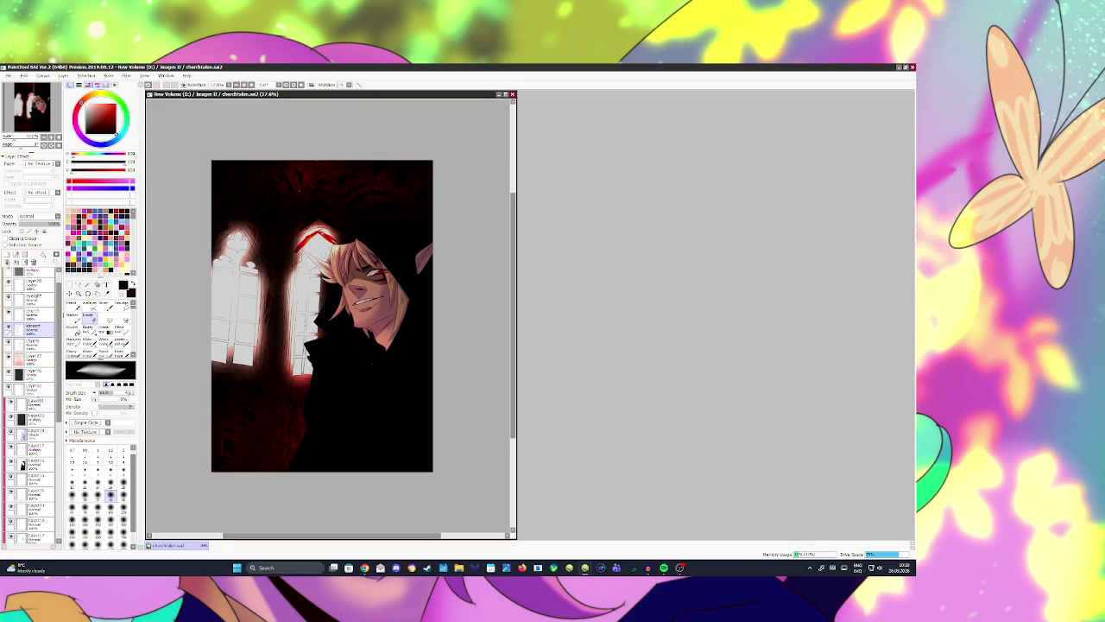
Step: Airbrush a light peach glow over the elf's face and cloak on a new layer
click(34, 402)
click(7, 253)
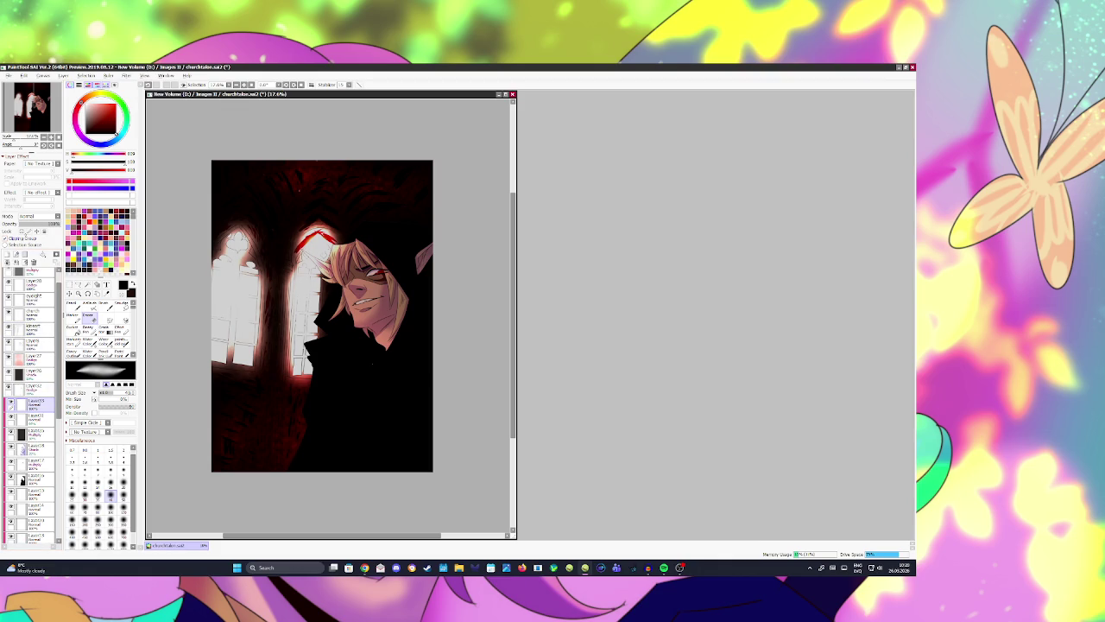
alt+click(295, 238)
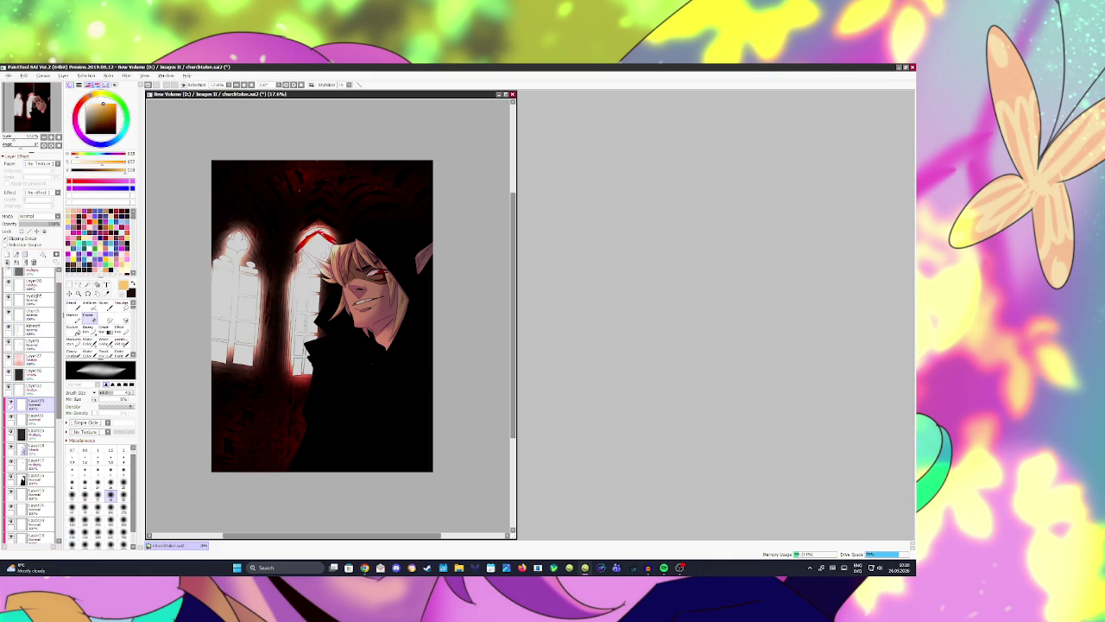
key(v)
key(bracketright)
key(bracketright)
key(bracketright)
key(bracketright)
key(bracketright)
key(bracketright)
key(bracketright)
key(bracketright)
mouse_move(352, 158)
mouse_down()
mouse_move(387, 173)
mouse_move(415, 302)
mouse_up()
key(ctrl+z)
drag(389, 252, 379, 345)
key(ctrl+z)
Step: Set the glow layer to Dodge blending at 15% opacity
click(39, 215)
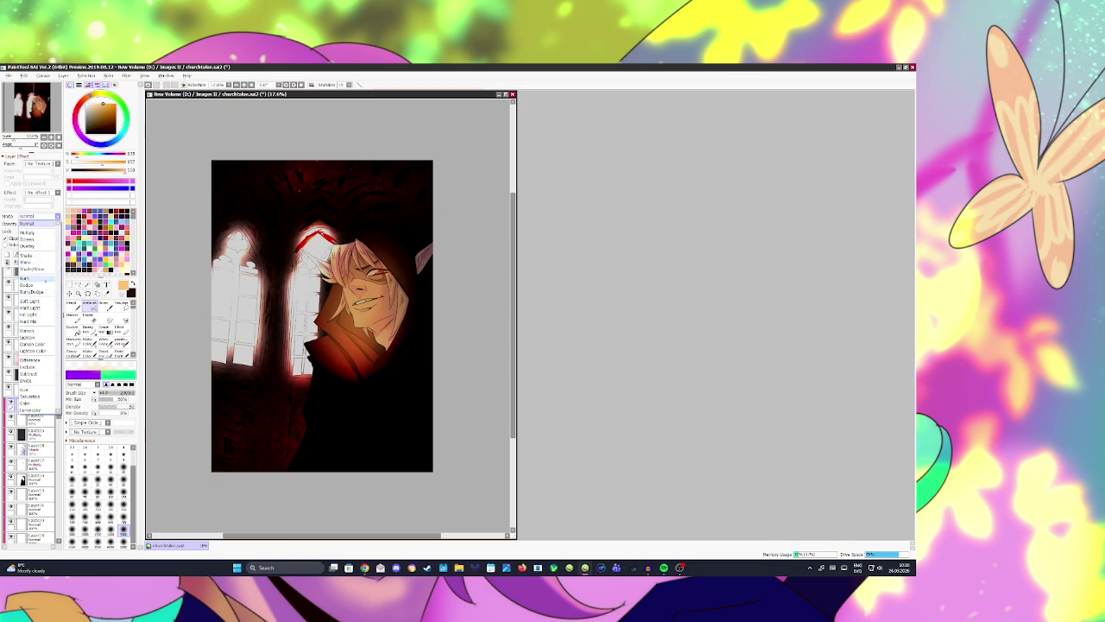
click(35, 284)
drag(24, 223, 26, 223)
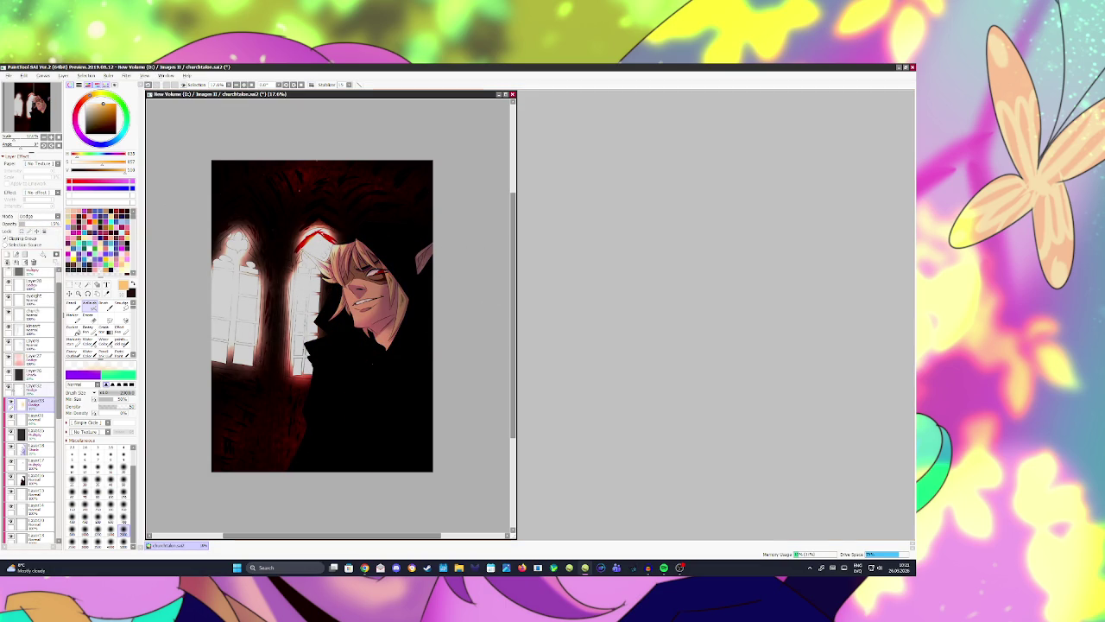
key(h)
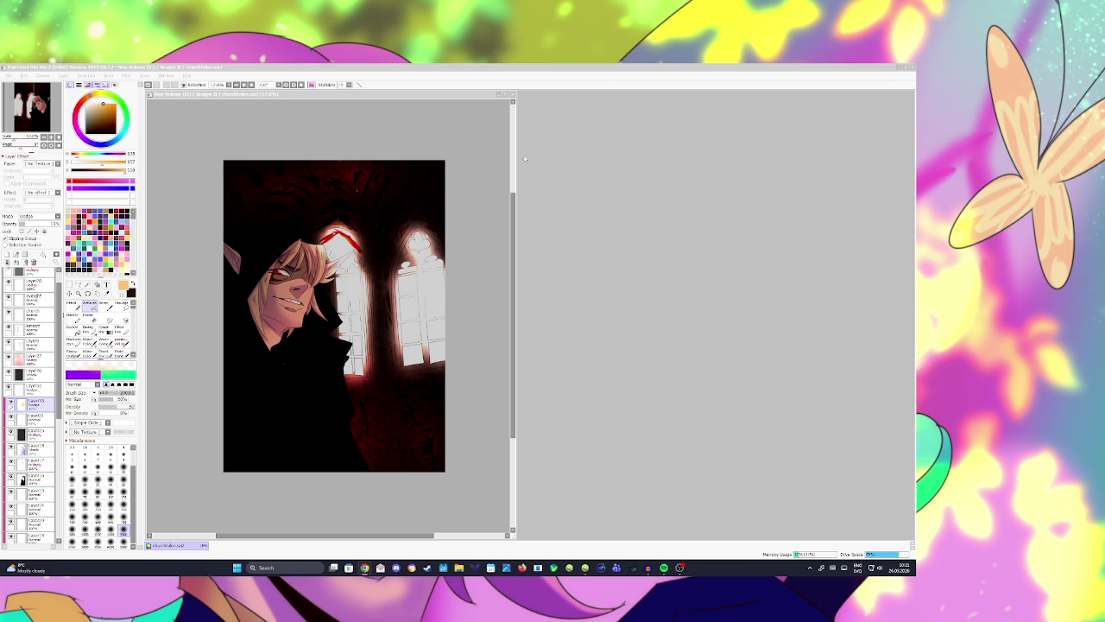
Step: Add a saturated orange Dodge layer over the vault, lowered to about 25% opacity
click(310, 83)
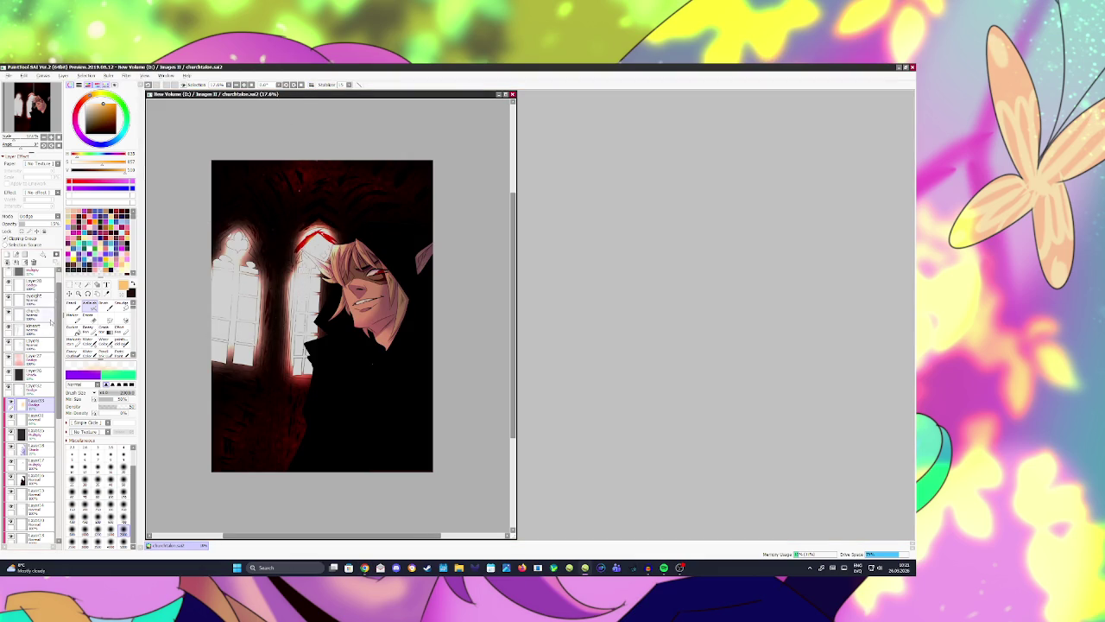
click(6, 252)
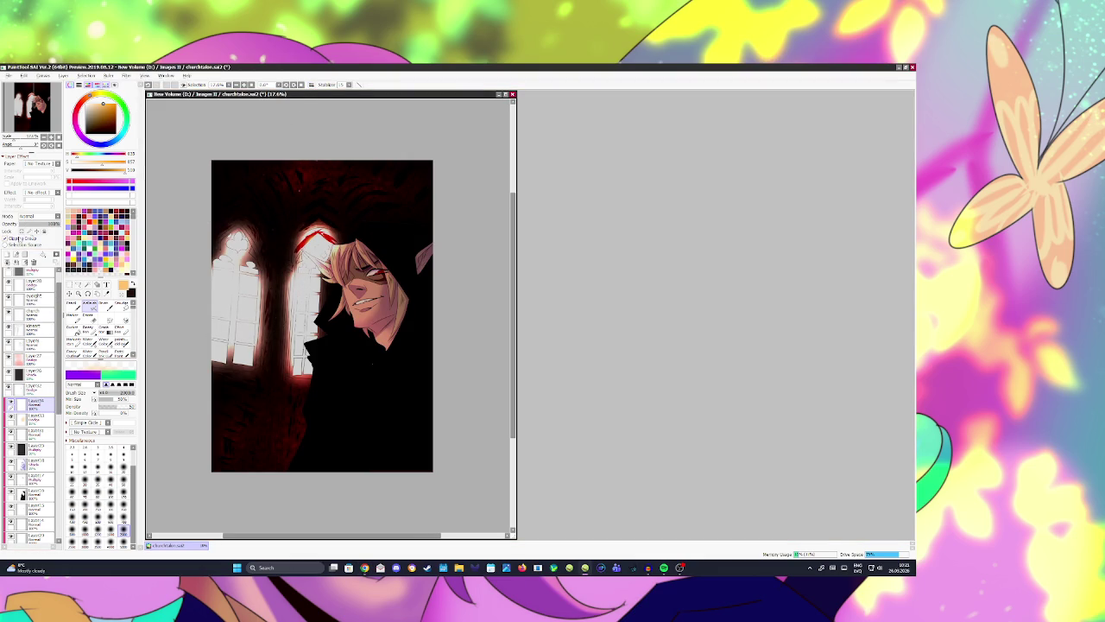
drag(103, 104, 111, 104)
click(38, 216)
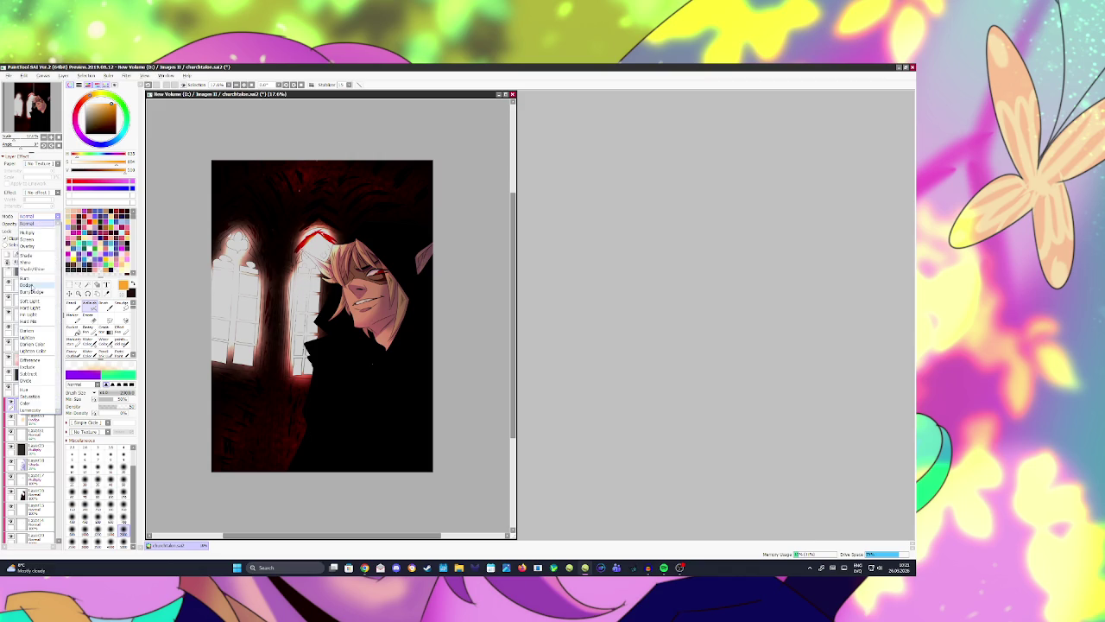
click(37, 287)
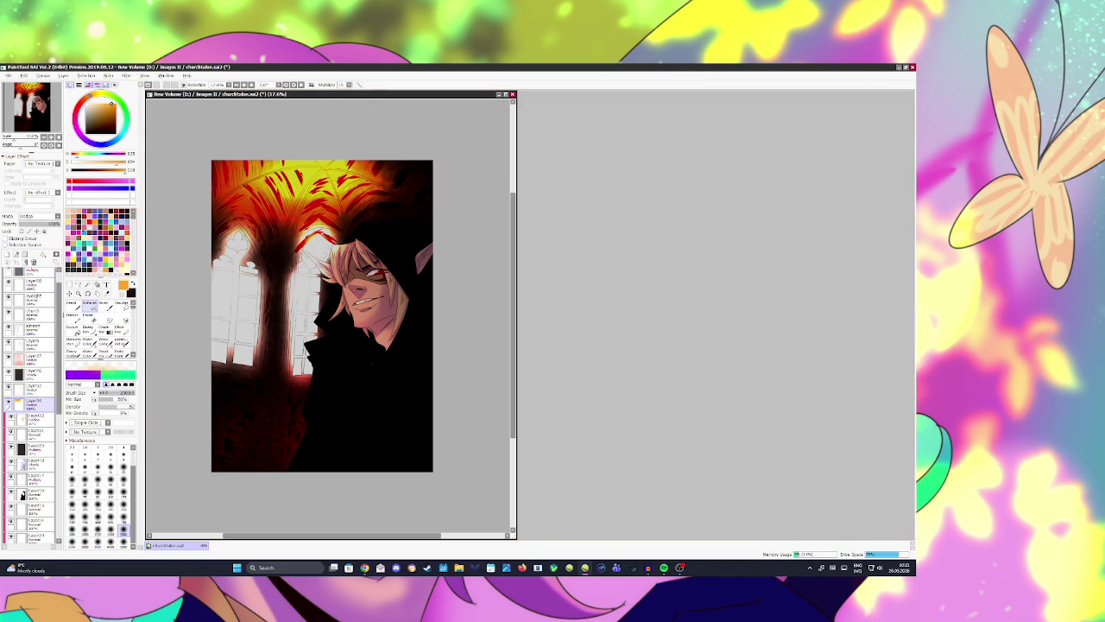
drag(45, 225, 35, 224)
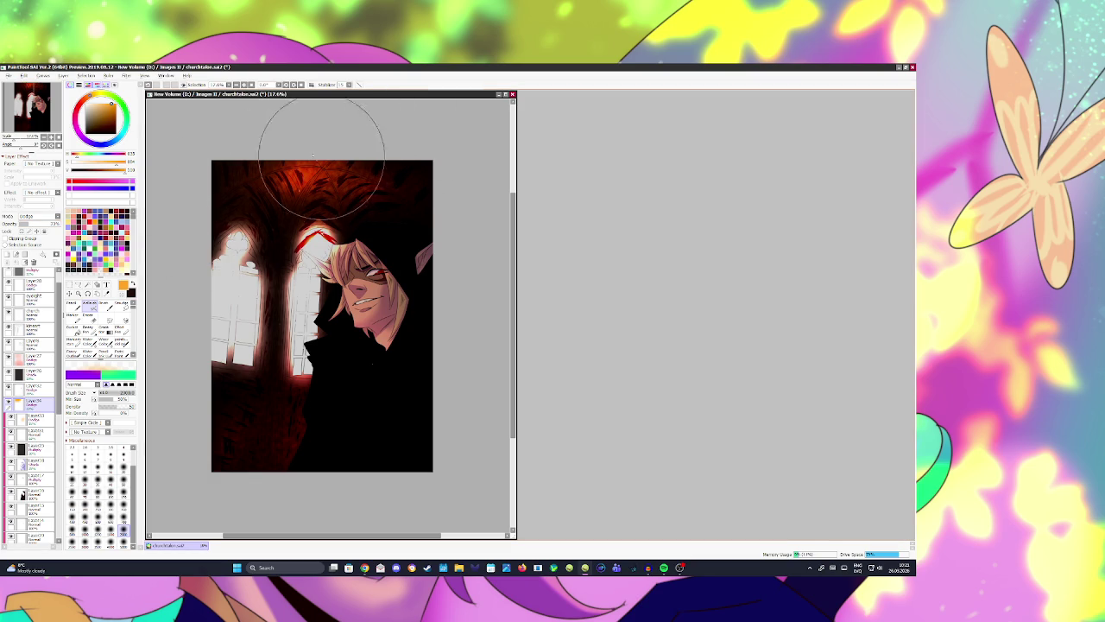
drag(28, 226, 15, 228)
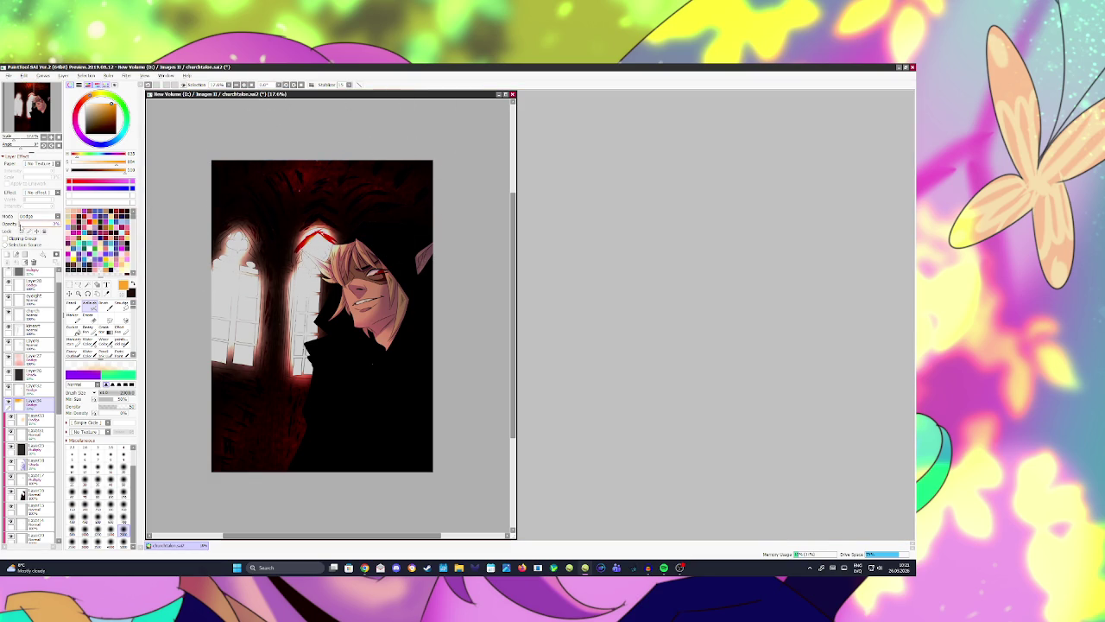
click(8, 254)
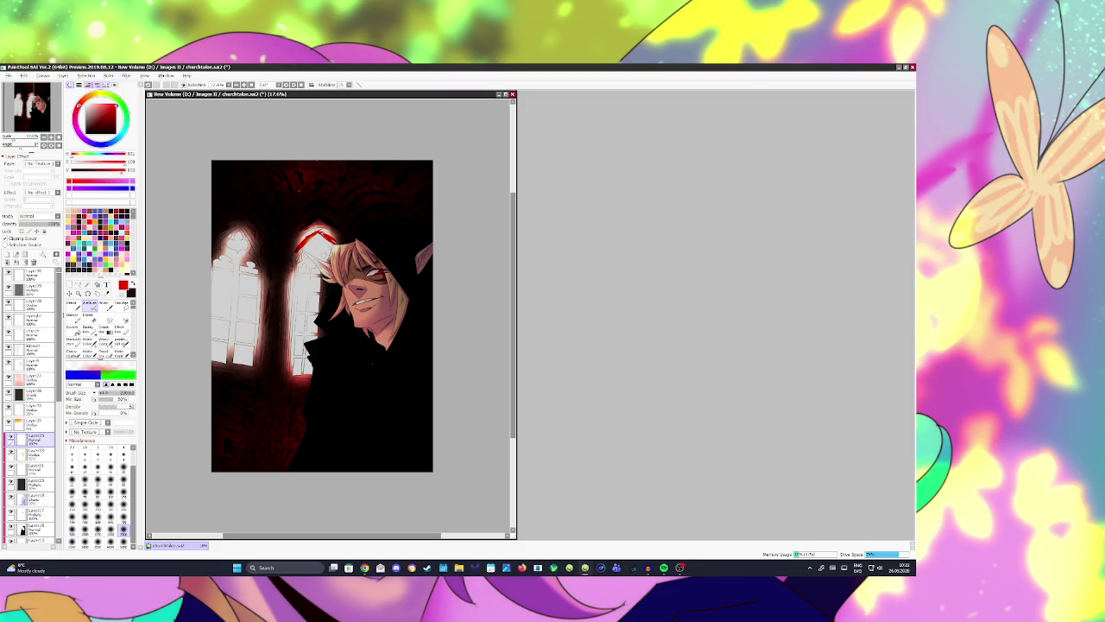
Step: Set the blood layer to Multiply at about 33% and paint red drips down both windows
key(b)
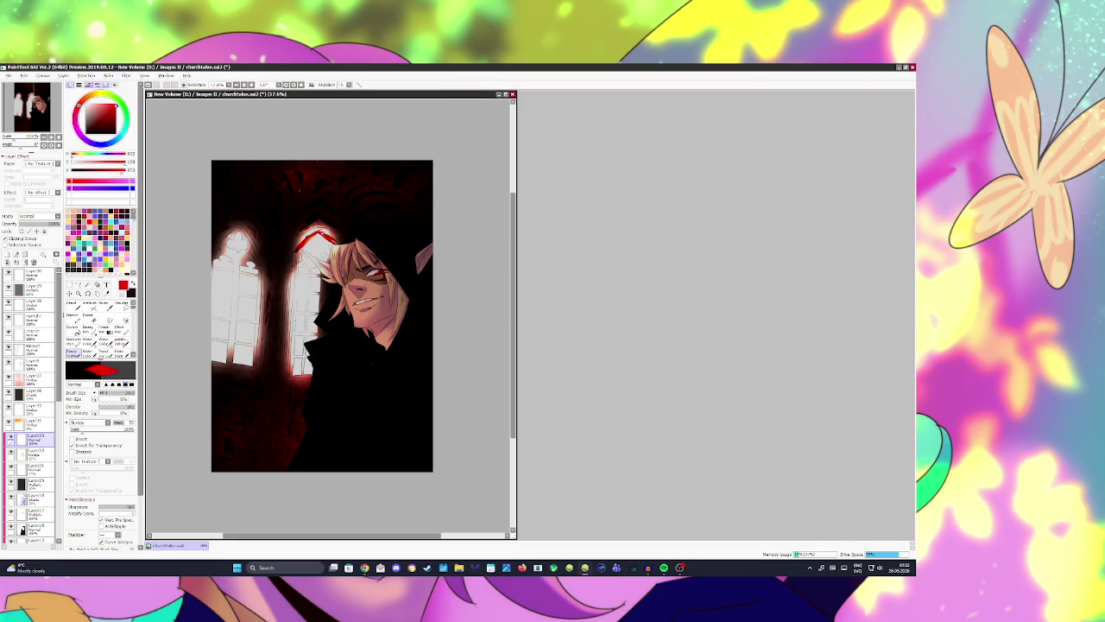
click(217, 283)
drag(218, 284, 221, 354)
mouse_move(239, 299)
mouse_down()
mouse_move(248, 356)
mouse_move(264, 279)
mouse_up()
key(ctrl+z)
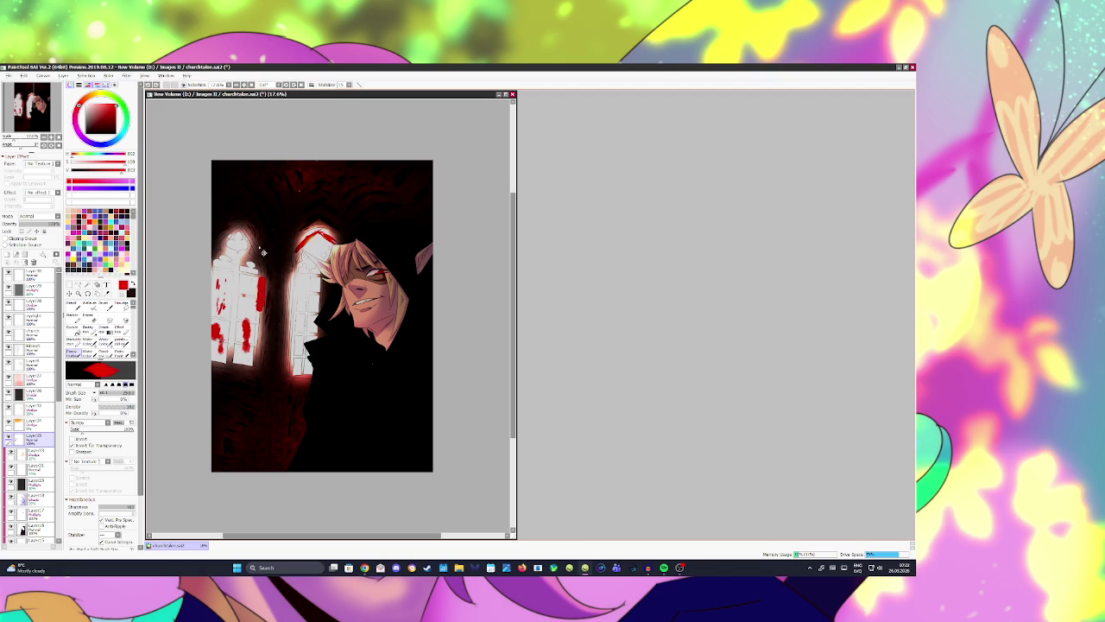
click(39, 223)
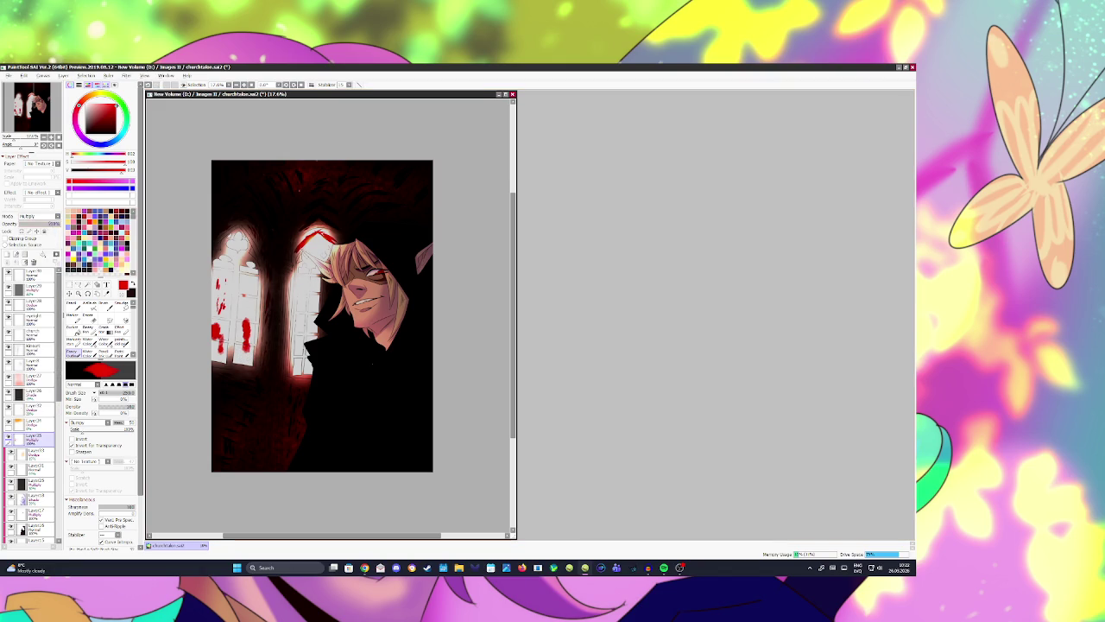
drag(57, 222, 32, 222)
drag(268, 298, 259, 345)
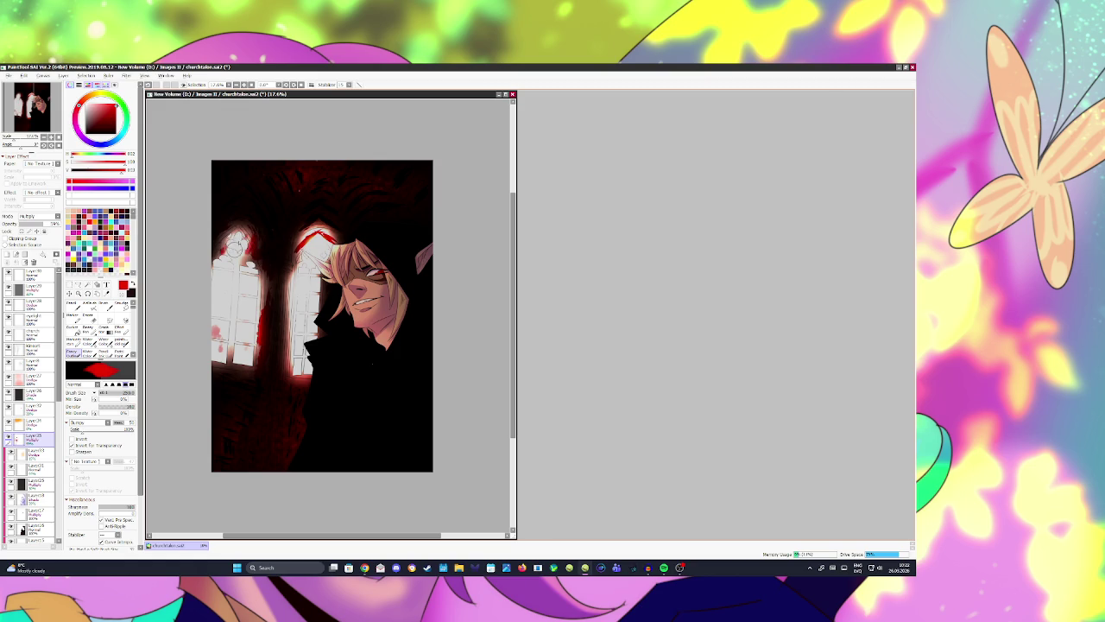
drag(279, 345, 293, 373)
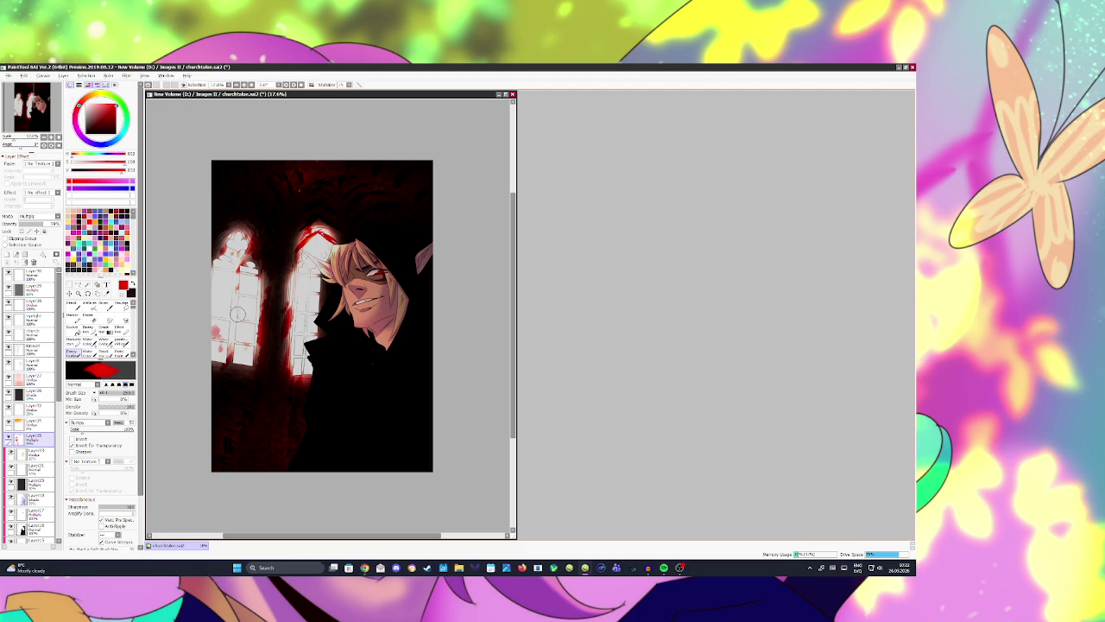
drag(233, 340, 208, 370)
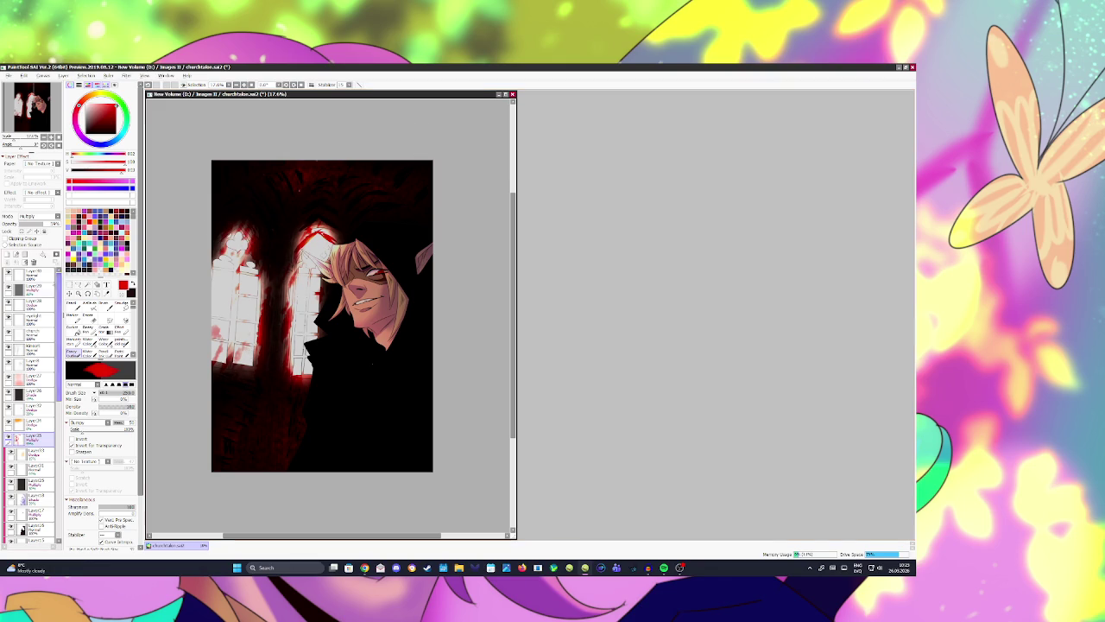
Step: On a fresh layer, paint red blood strokes over the elf's eye and cheek
click(7, 254)
drag(371, 278, 361, 295)
key(ctrl+z)
key(ctrl+z)
key(ctrl+z)
key(ctrl+z)
key(ctrl+z)
key(ctrl+z)
key(ctrl+z)
key(ctrl+z)
click(7, 254)
drag(388, 282, 383, 299)
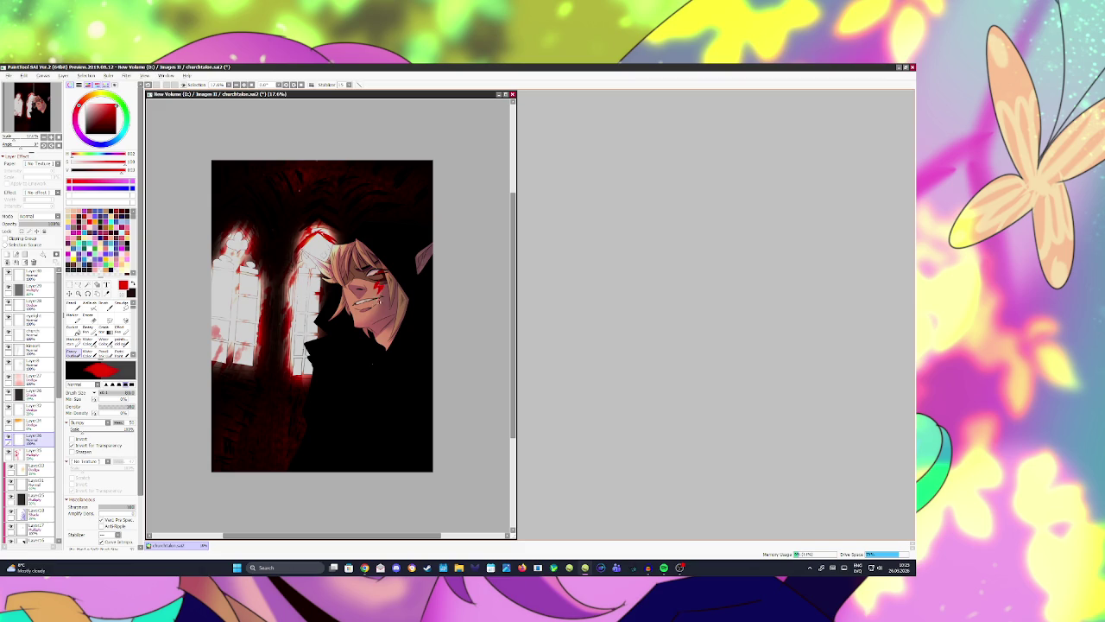
Step: Set the blood layer to Multiply at 52% opacity
key(h)
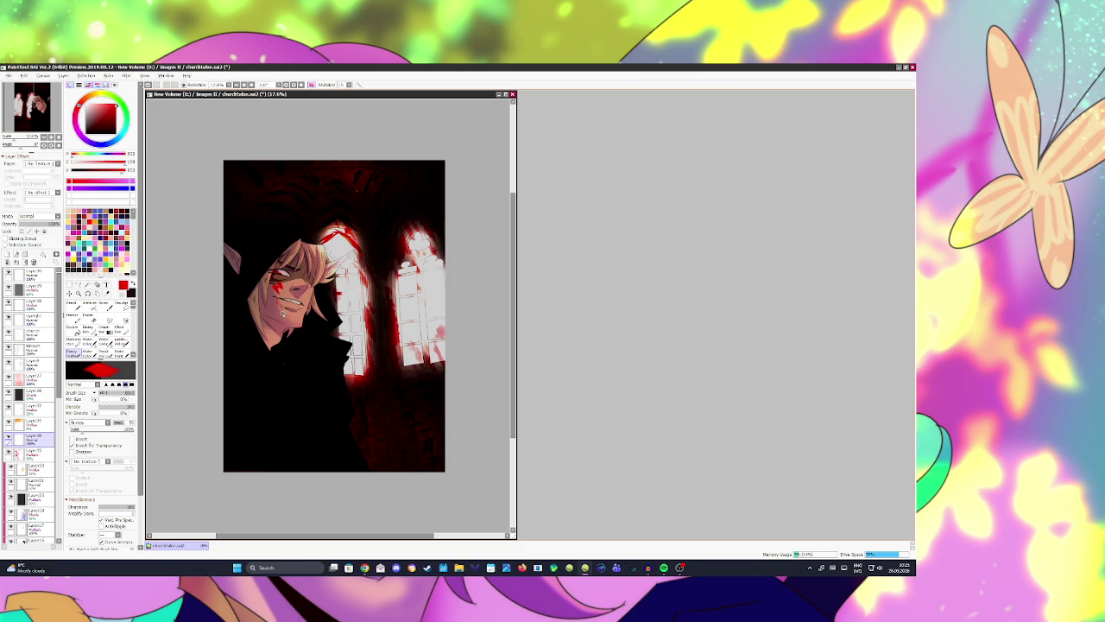
click(39, 216)
drag(59, 223, 40, 223)
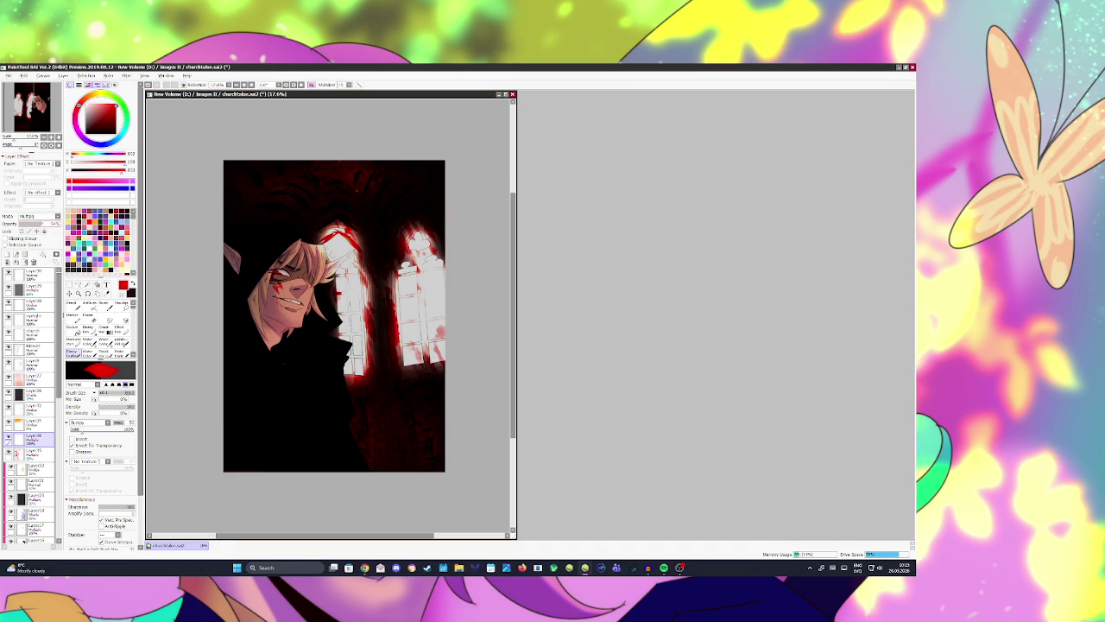
key(b)
key(h)
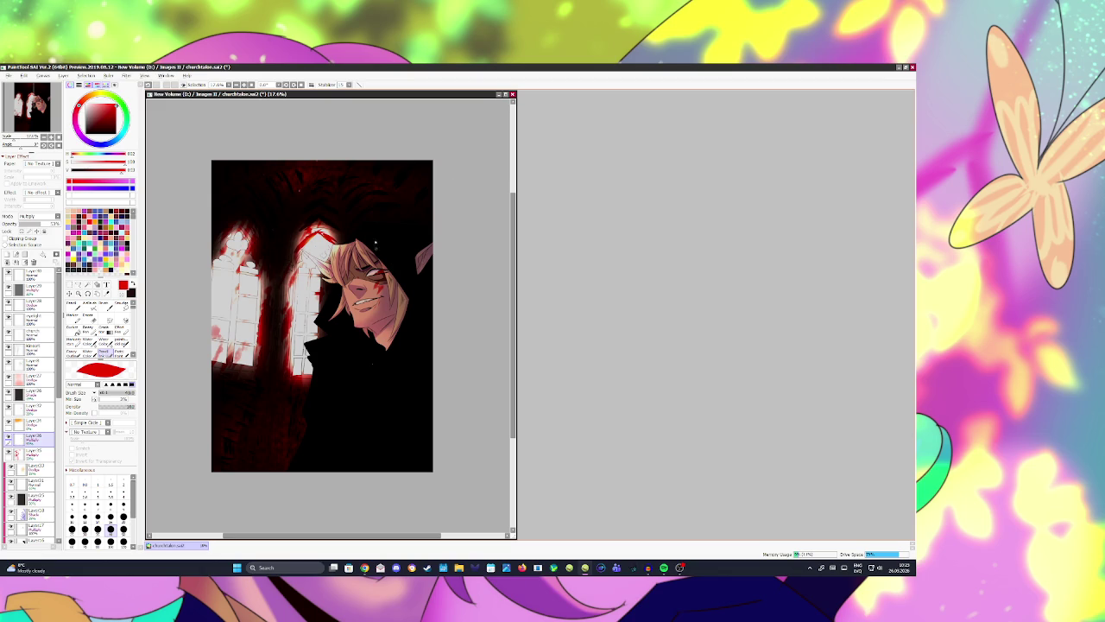
key(v)
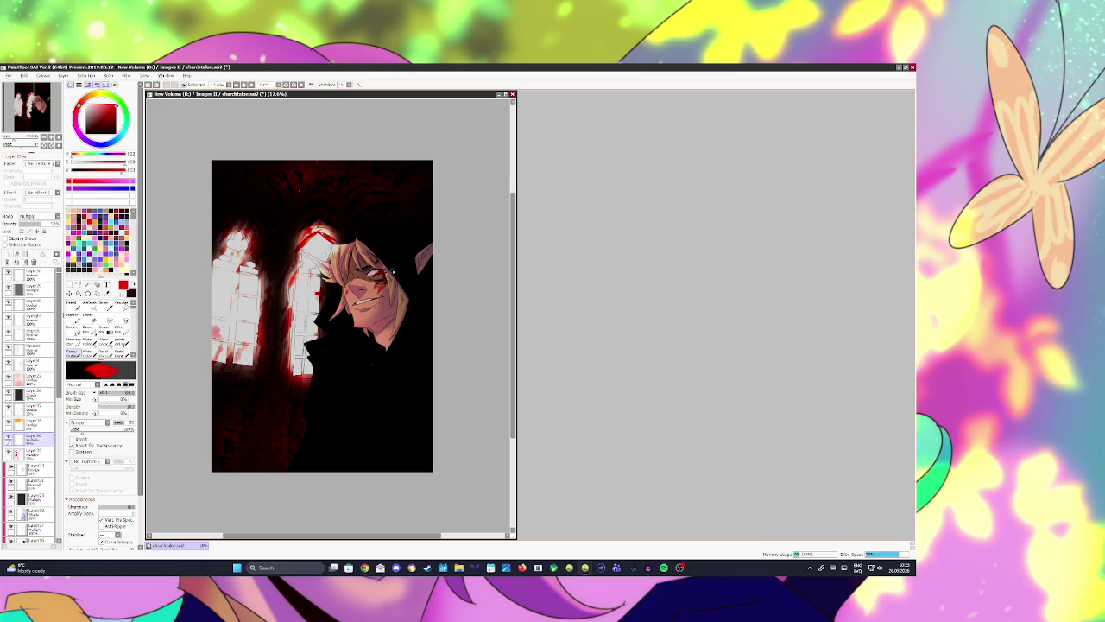
Step: Check the mirrored view, then add a small red mark on the eye
key(h)
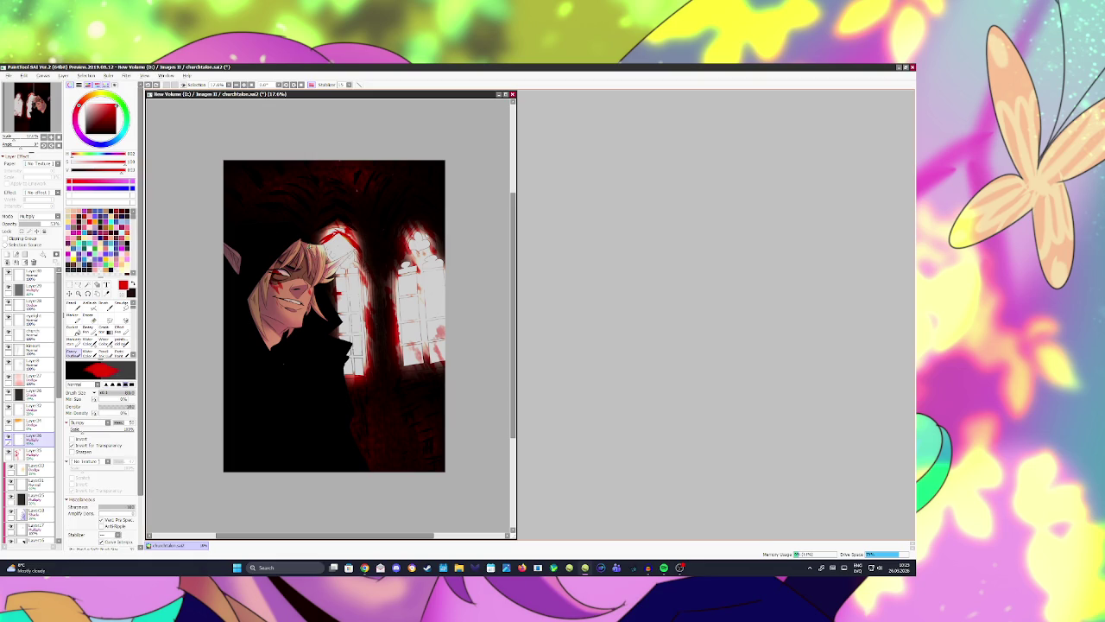
key(h)
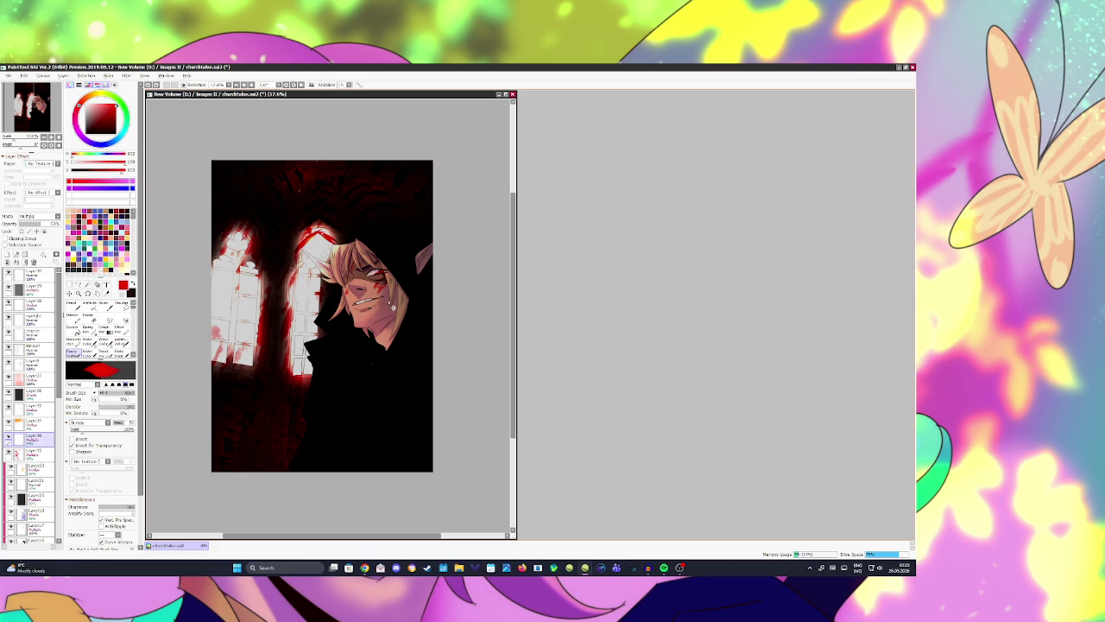
key(h)
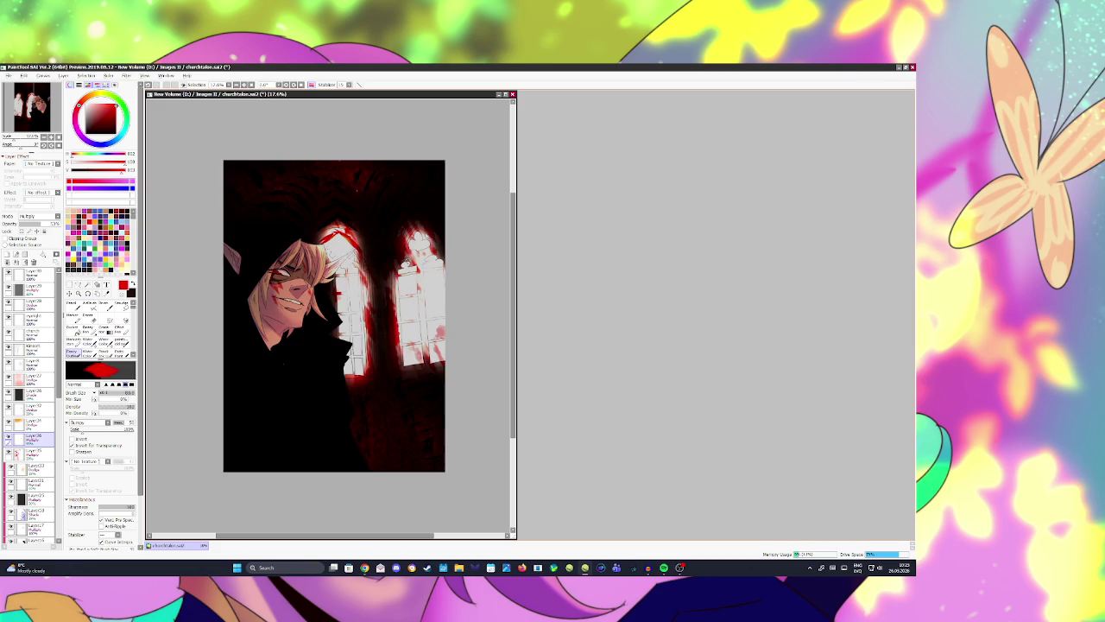
key(h)
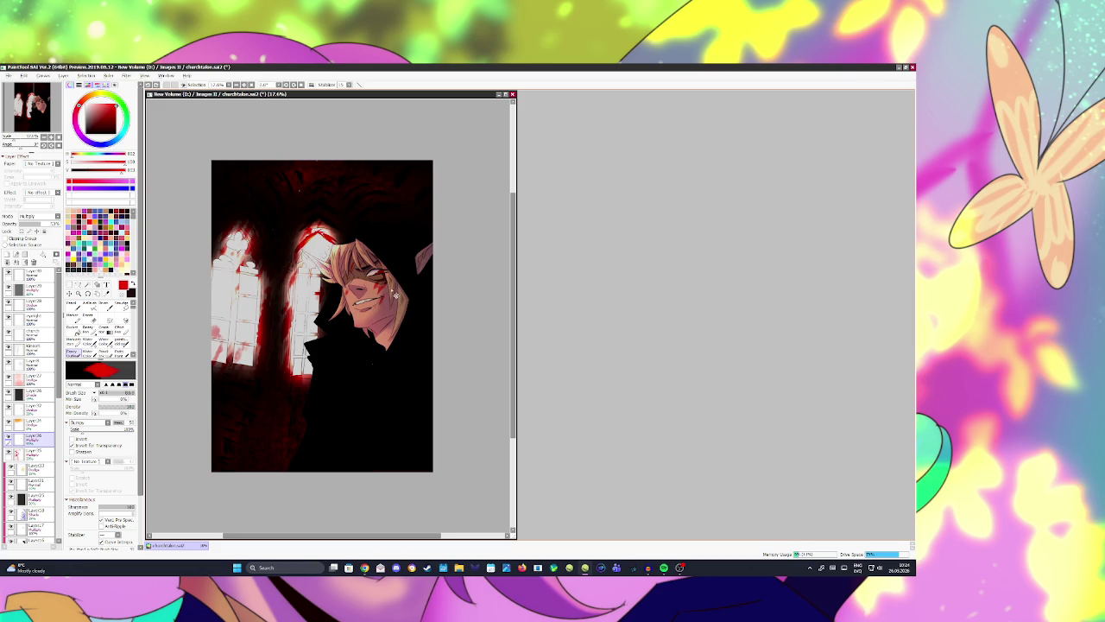
drag(386, 287, 385, 283)
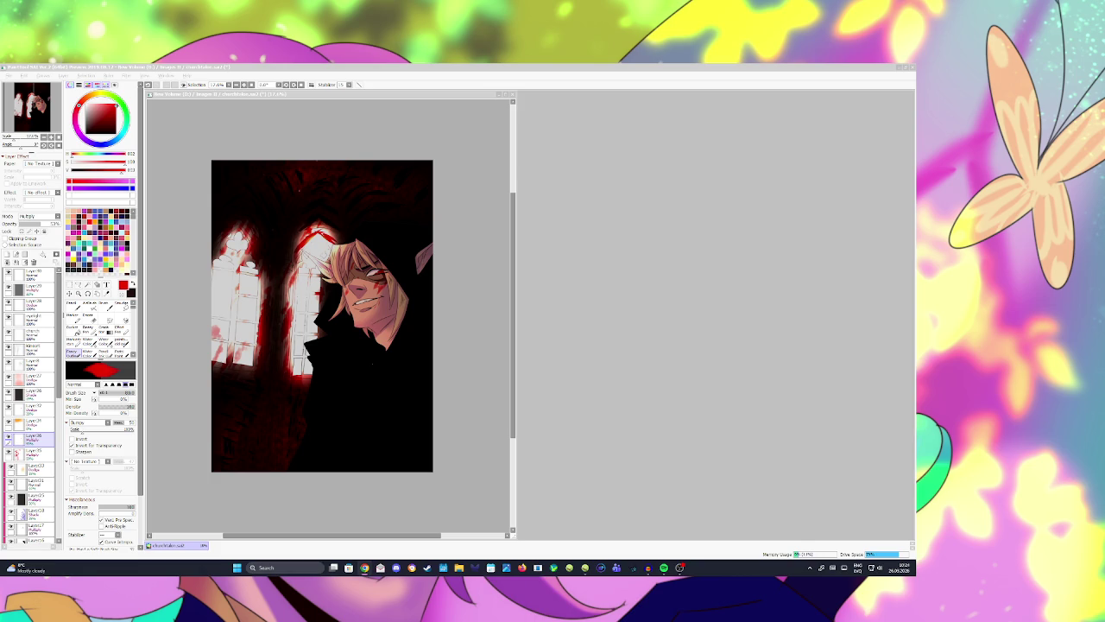
Step: Save the painting and check it in the mirrored view
scroll(397, 264, up, 3)
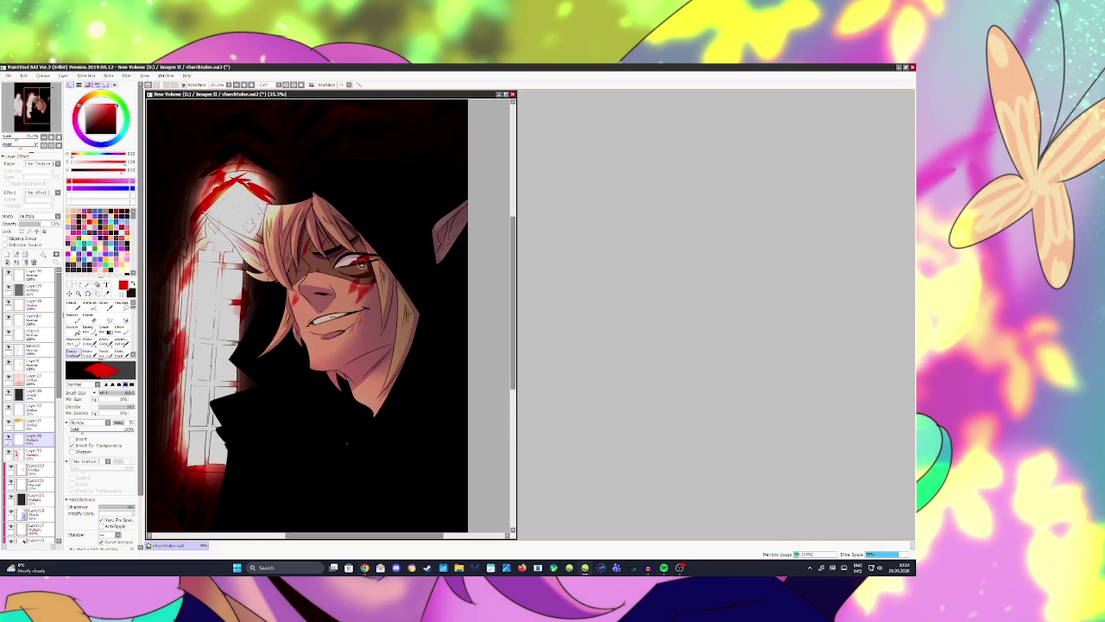
scroll(372, 258, down, 2)
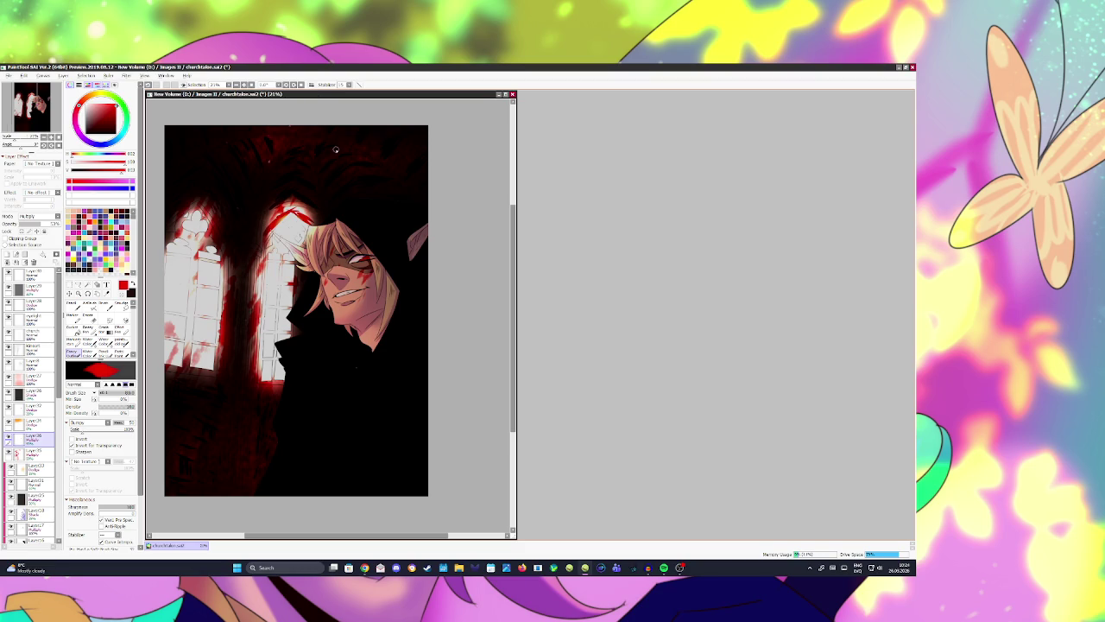
scroll(336, 149, down, 1)
key(ctrl+s)
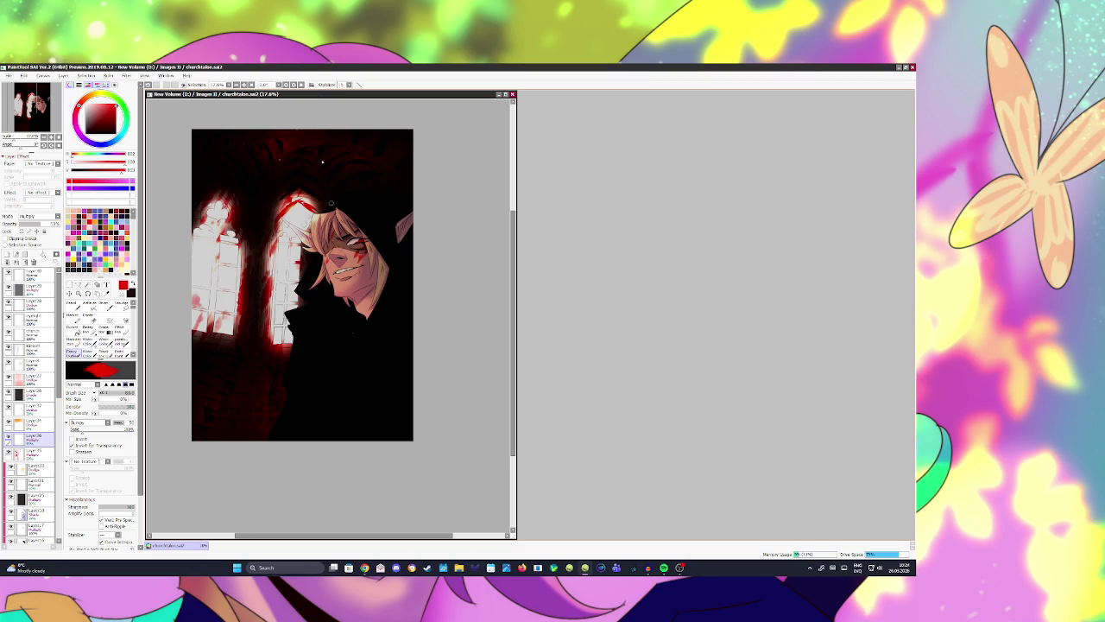
click(311, 85)
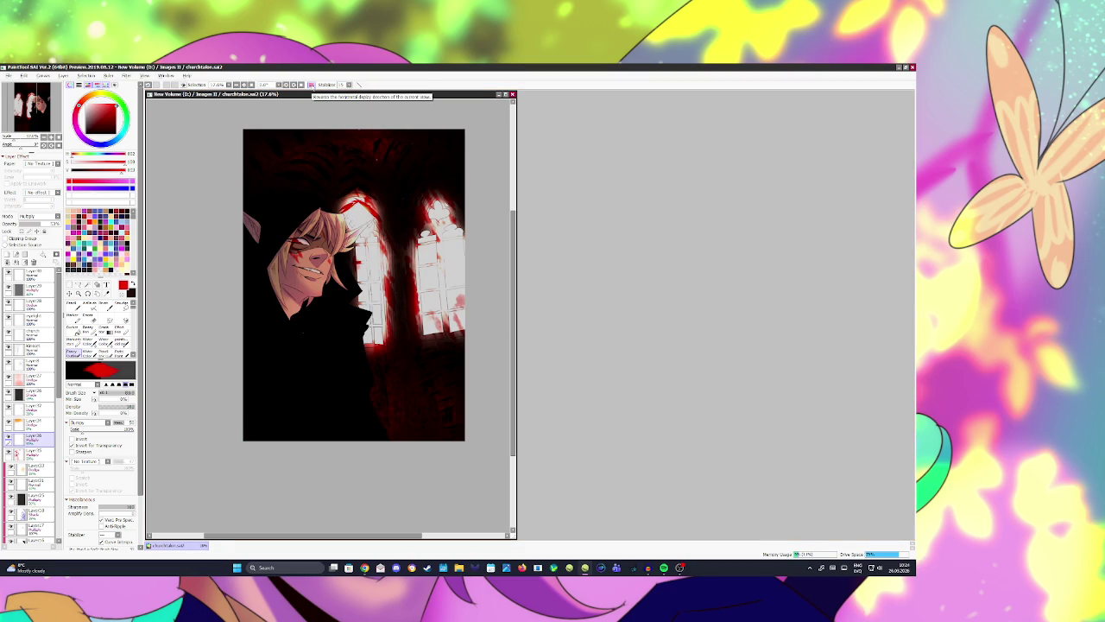
click(311, 85)
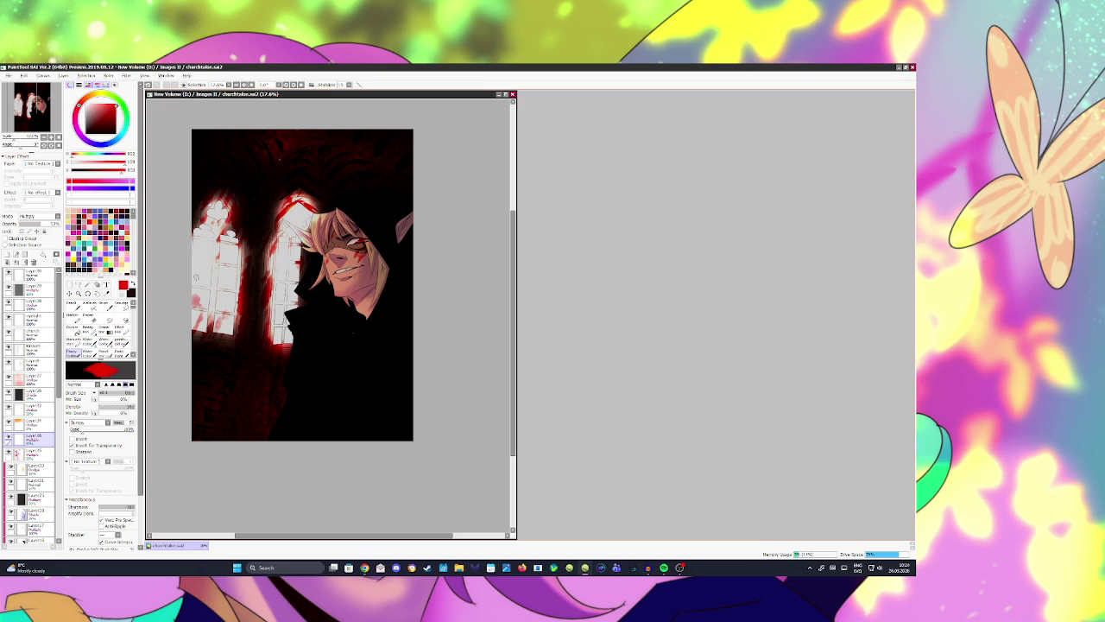
scroll(290, 238, down, 1)
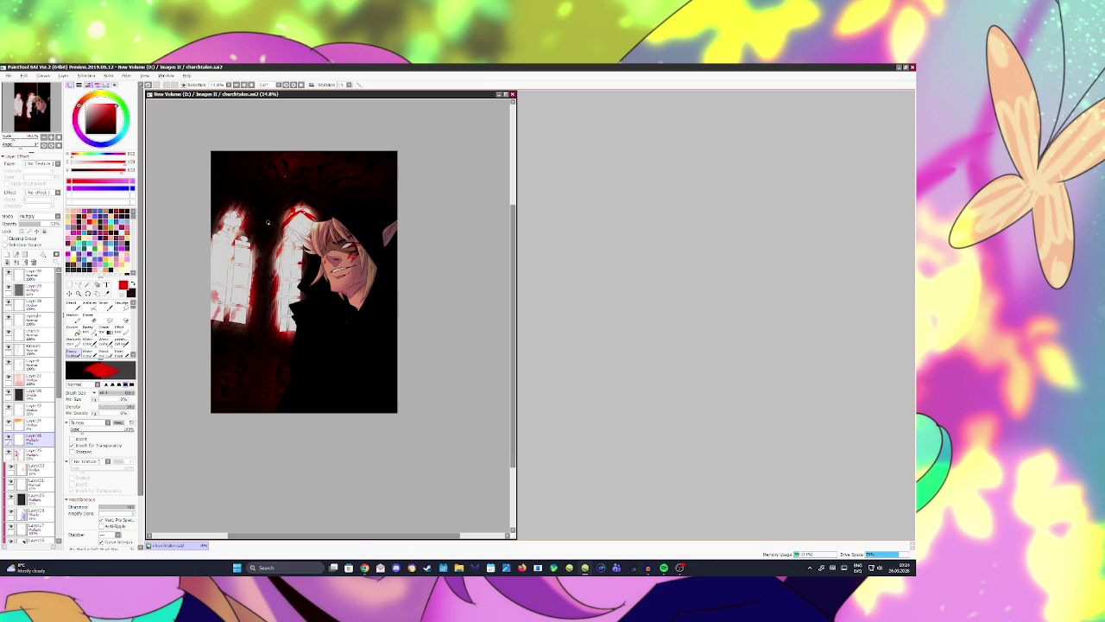
scroll(291, 239, up, 1)
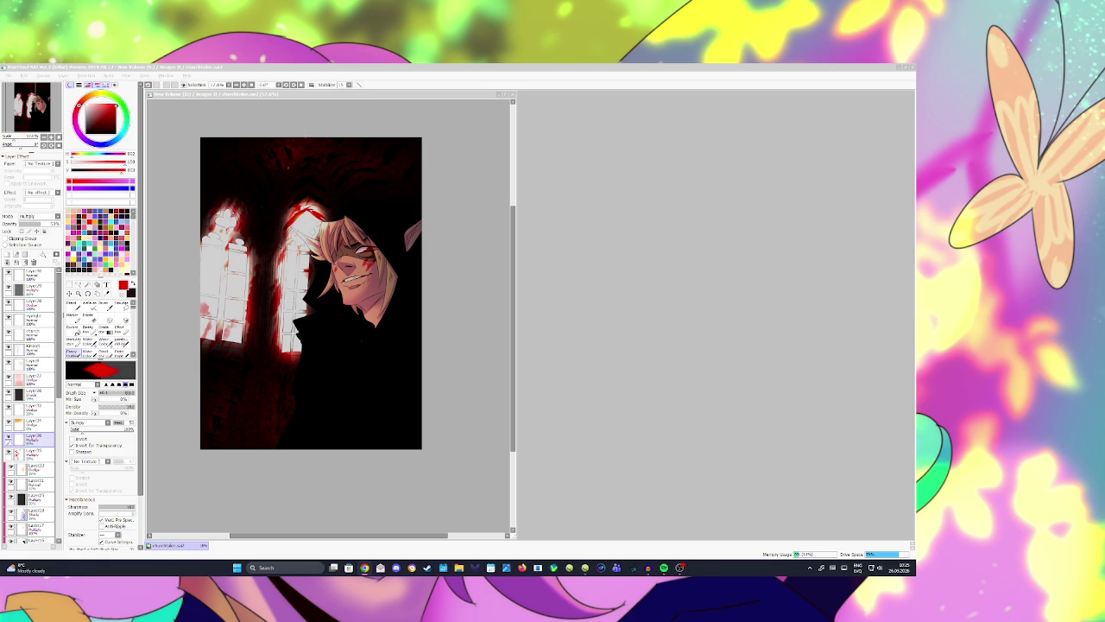
click(420, 290)
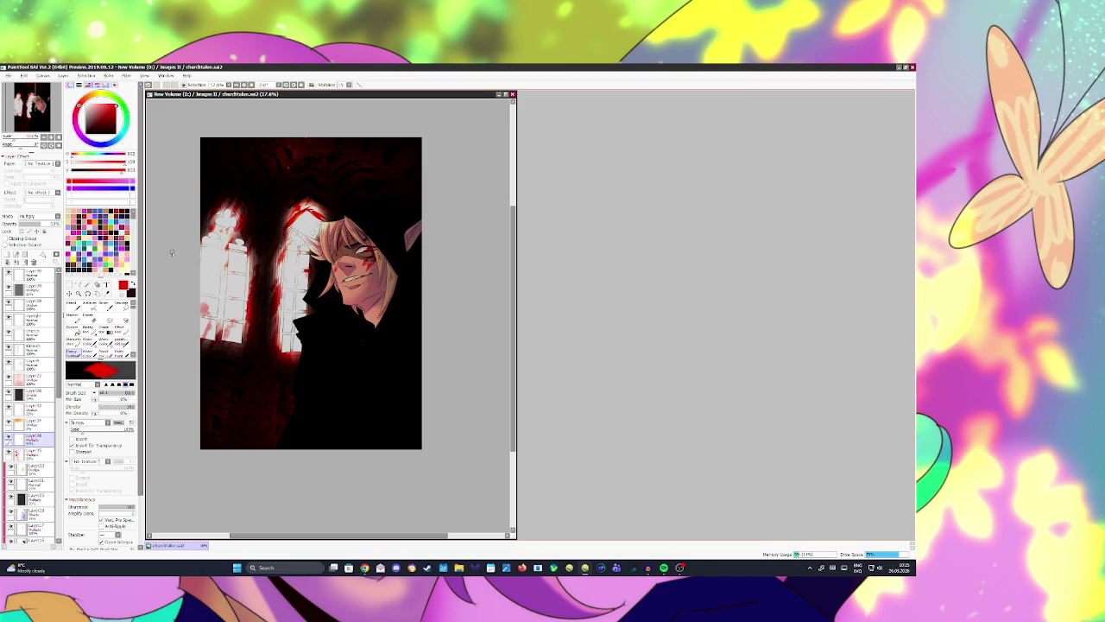
click(7, 255)
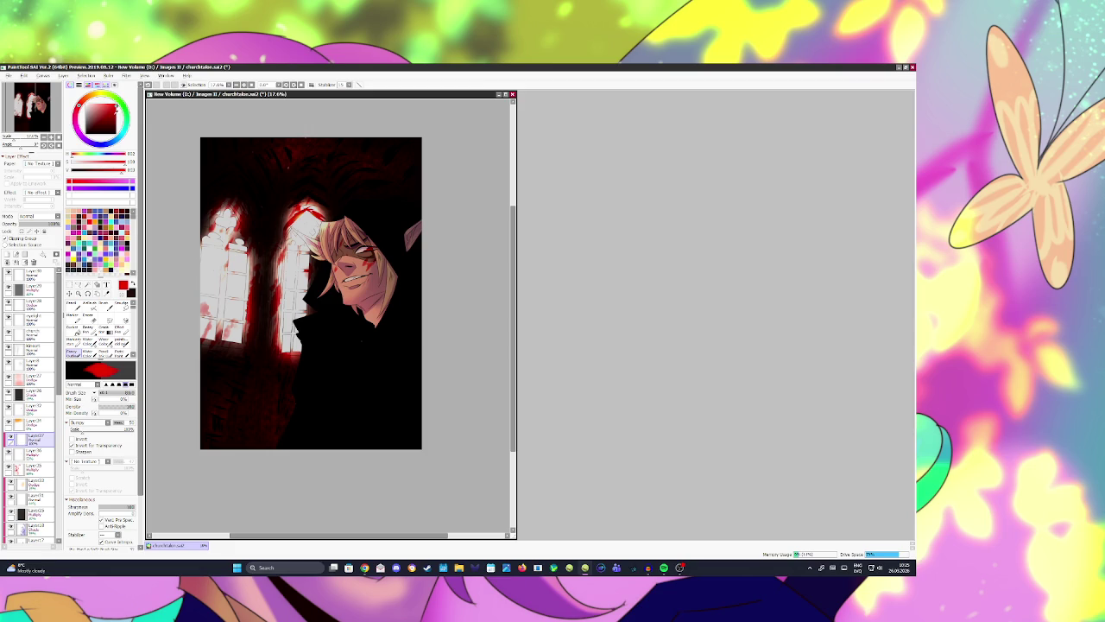
Step: Switch to white with a different brush and set the new layer to Dodge
key(x)
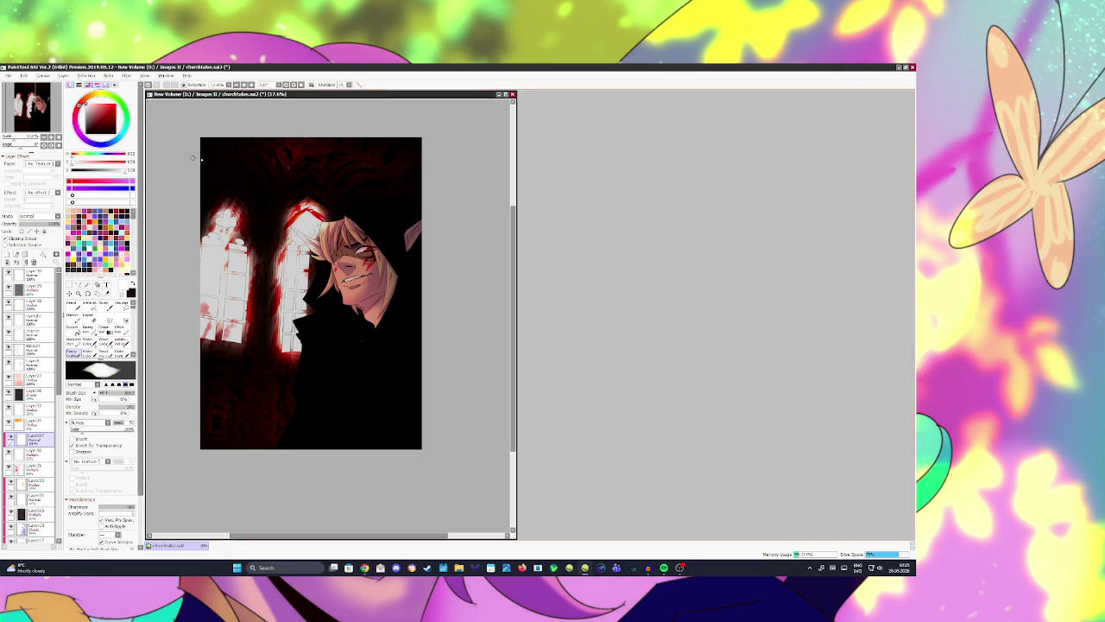
key(b)
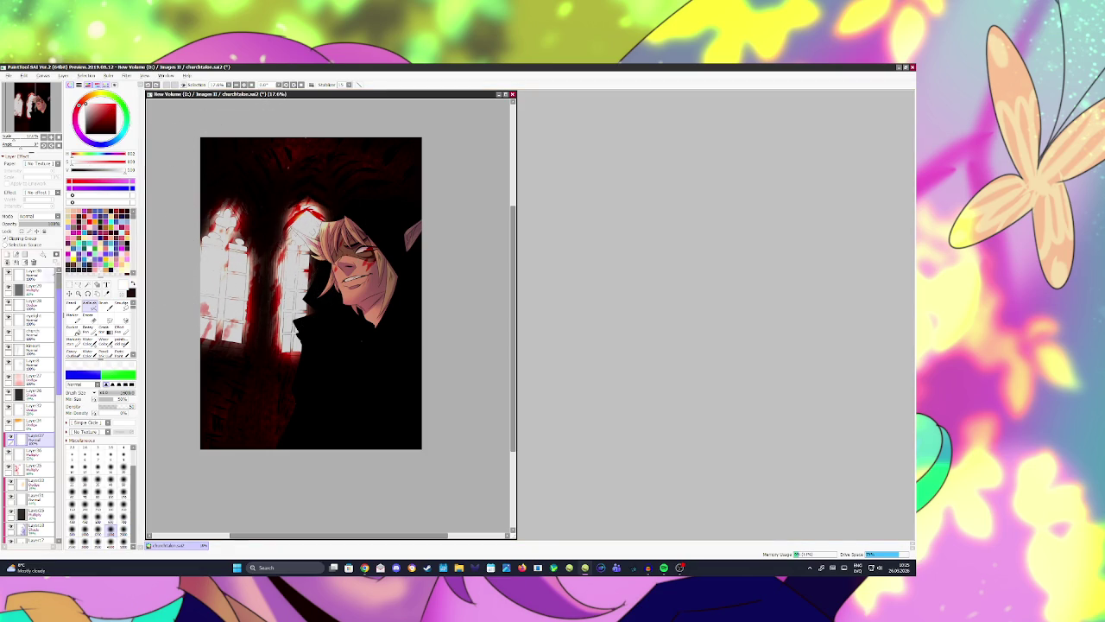
click(39, 216)
click(35, 282)
Step: Paint glow over the window, pillar, hood and top-left arches, then switch to a darkening blend mode
mouse_move(226, 239)
mouse_down()
mouse_move(254, 177)
mouse_move(312, 229)
mouse_move(346, 207)
mouse_up()
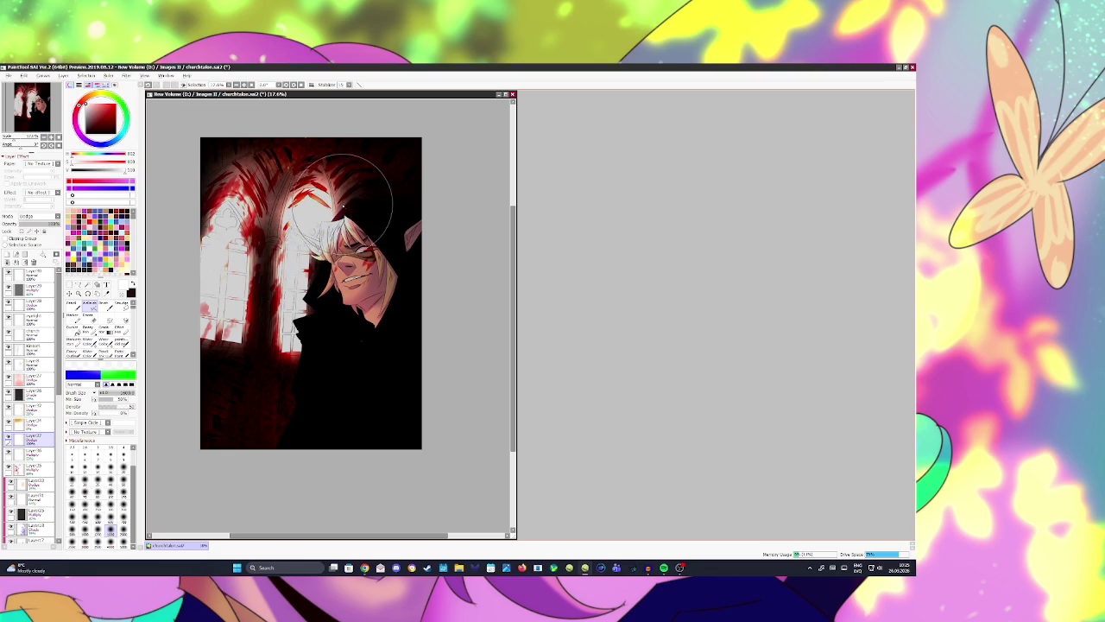
mouse_move(346, 208)
mouse_down()
mouse_move(291, 320)
mouse_move(235, 389)
mouse_up()
key(ctrl+z)
key(ctrl+z)
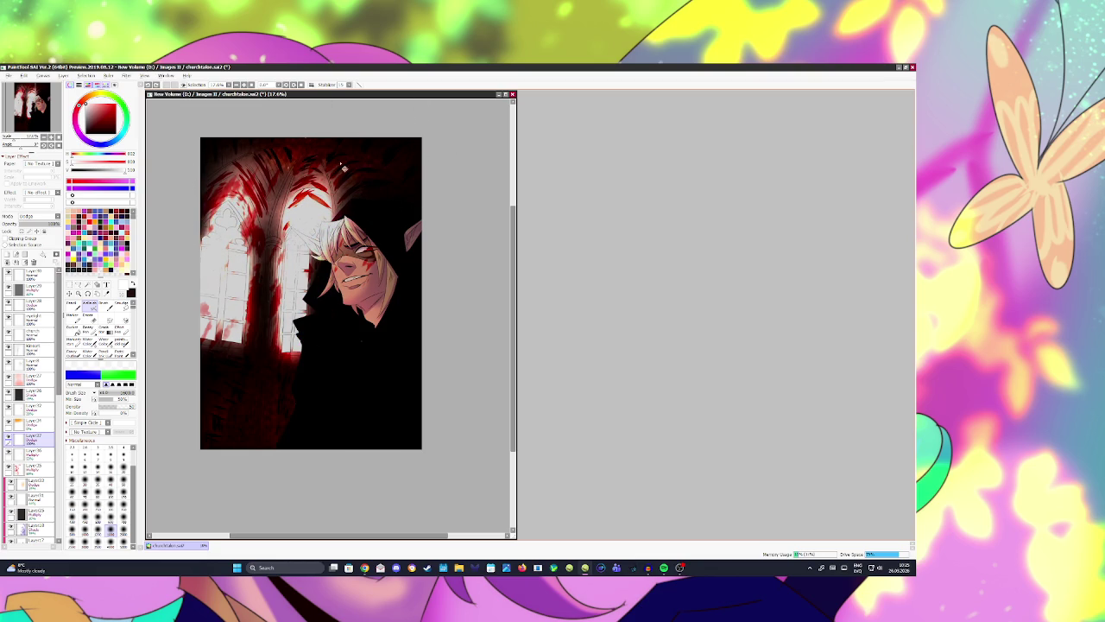
drag(354, 164, 277, 274)
mouse_move(345, 250)
mouse_down()
mouse_move(405, 156)
mouse_move(439, 172)
mouse_move(432, 239)
mouse_up()
drag(414, 173, 363, 276)
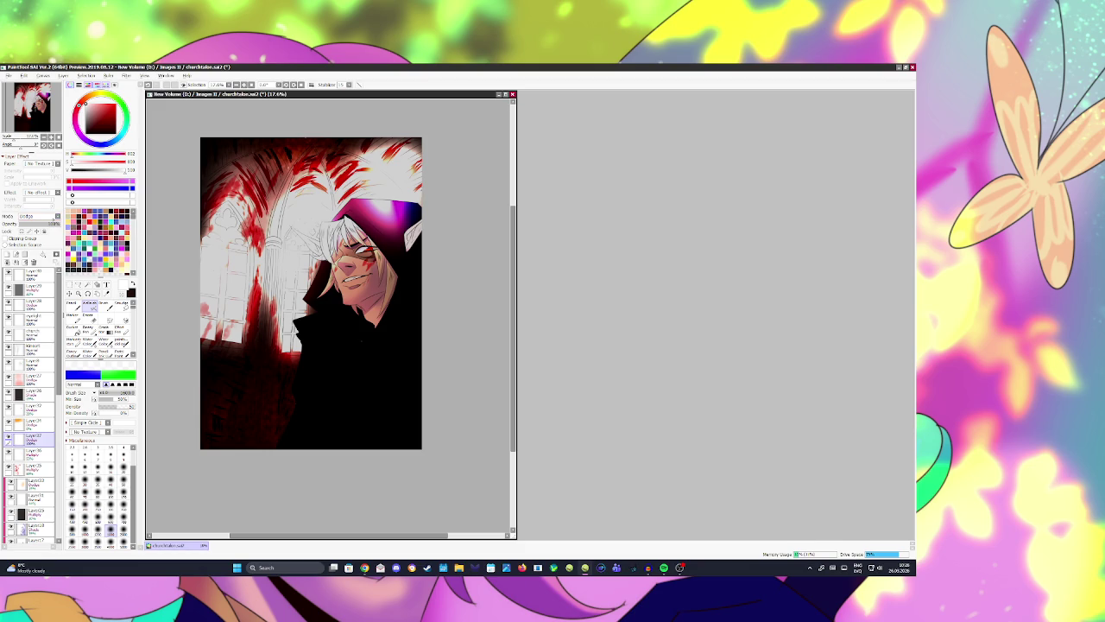
drag(290, 231, 255, 181)
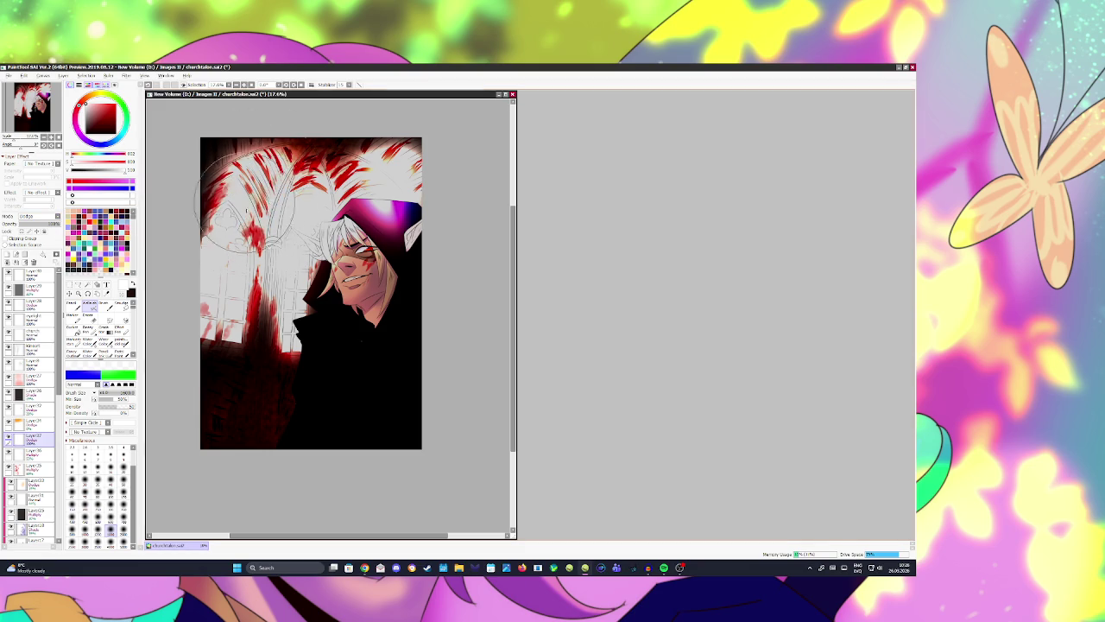
click(39, 216)
click(39, 259)
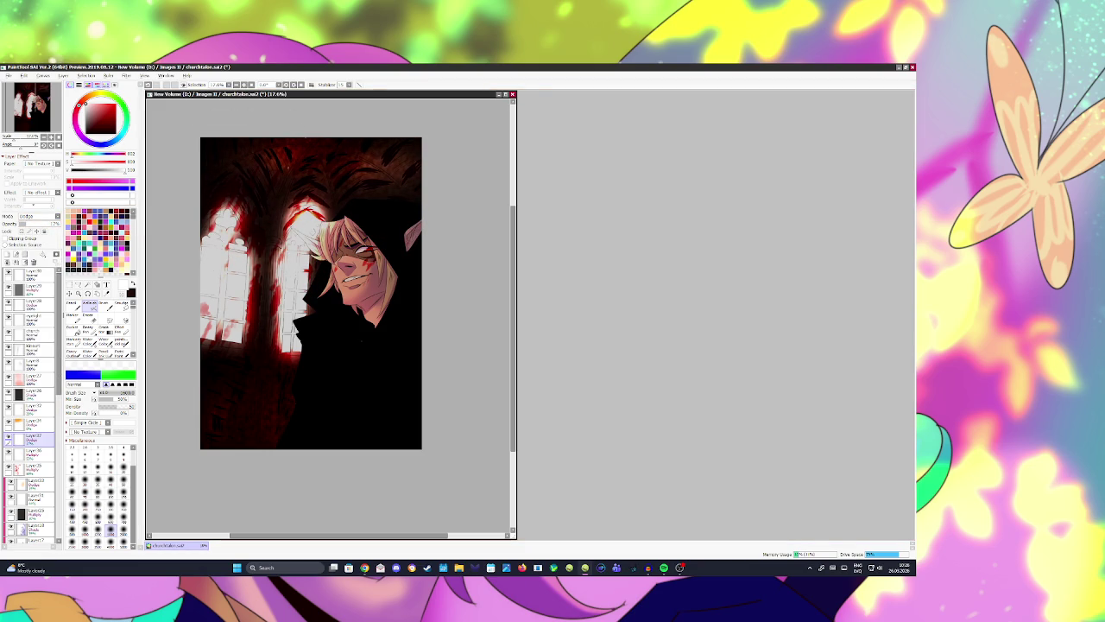
Step: Try brightening the lower-left area, undo it, and save the painting
key(h)
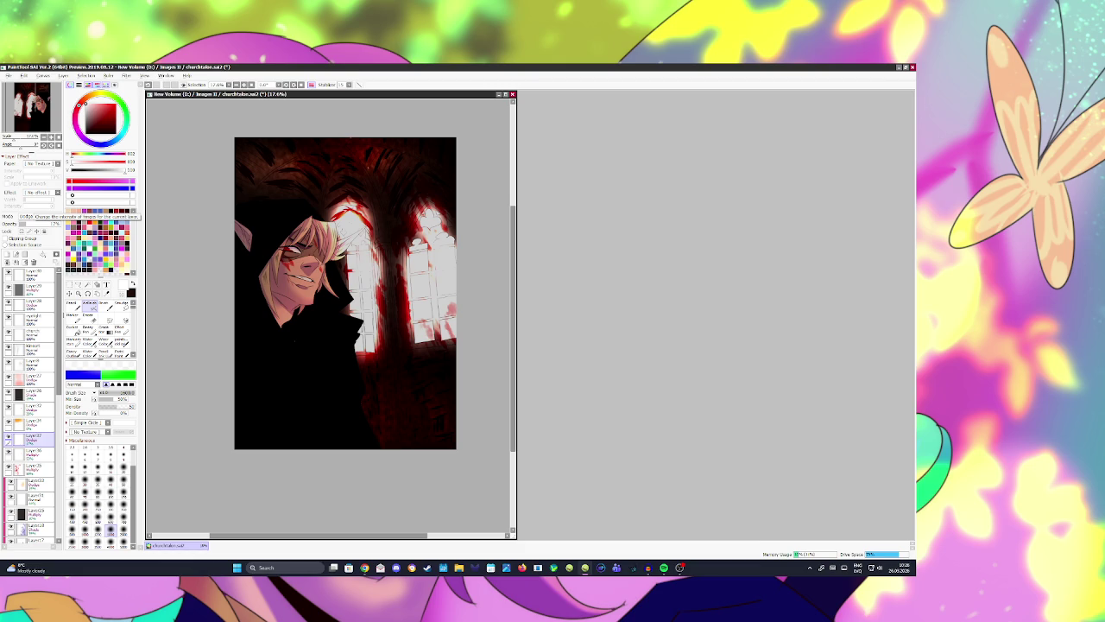
key(h)
mouse_move(227, 365)
mouse_down()
mouse_move(242, 370)
mouse_move(288, 457)
mouse_up()
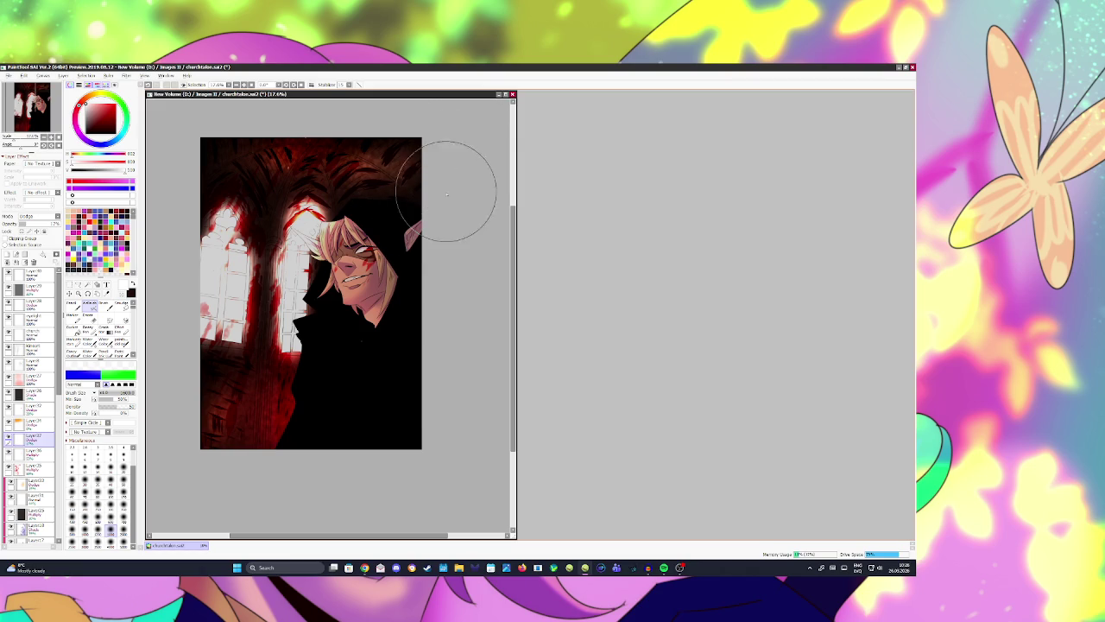
key(ctrl+z)
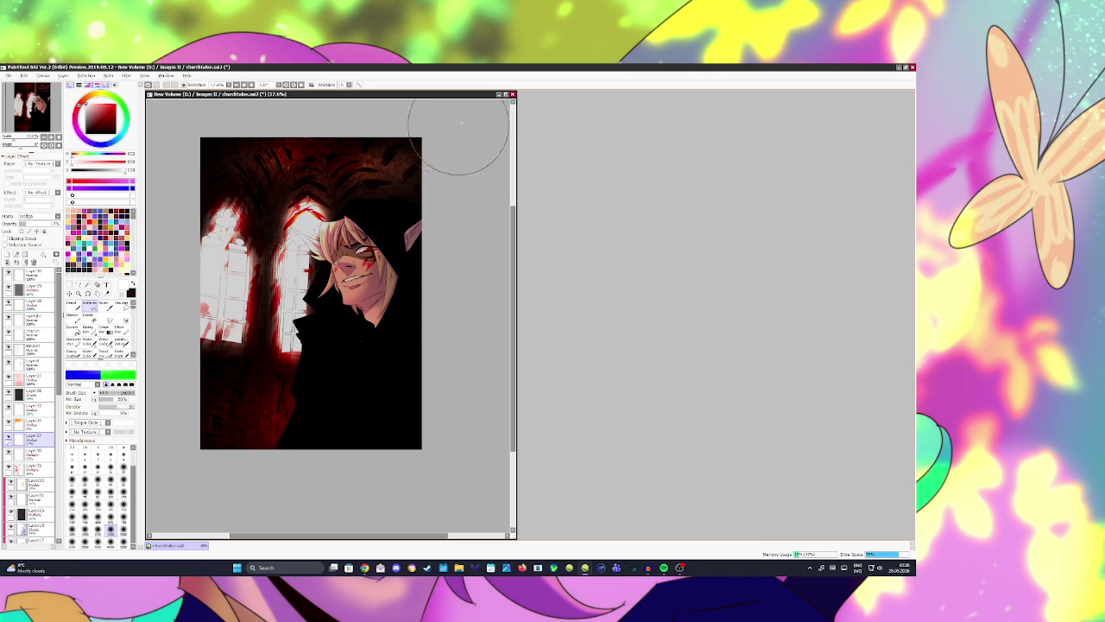
key(ctrl+s)
key(alt+Tab)
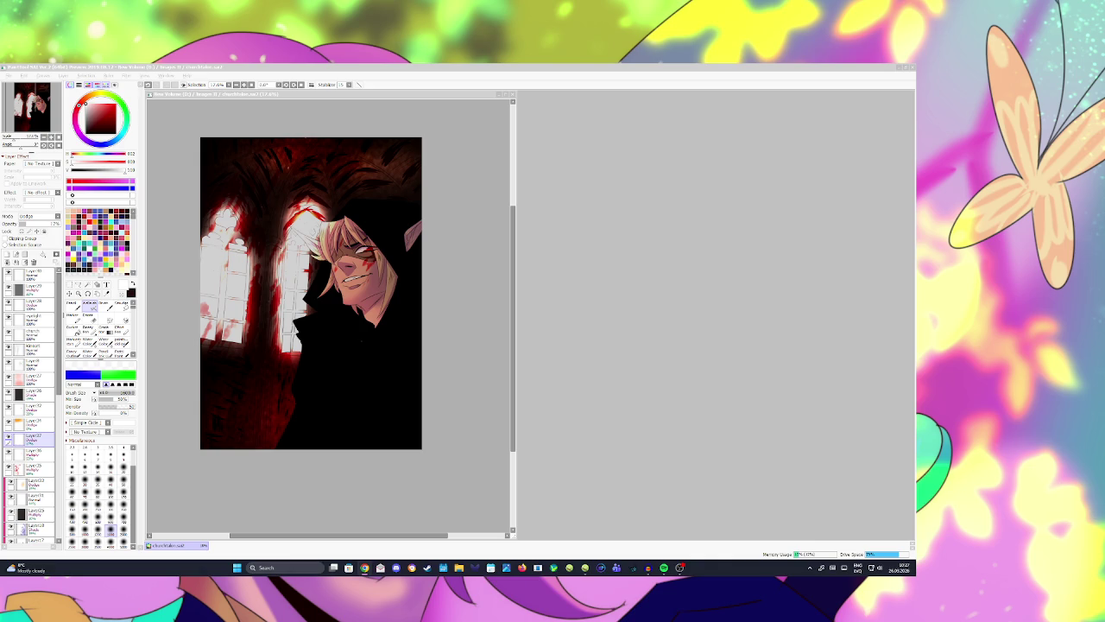
scroll(363, 267, up, 5)
Step: Brighten the glow around the left window arch
scroll(359, 264, down, 4)
scroll(354, 261, down, 1)
mouse_move(354, 259)
mouse_down()
mouse_move(304, 252)
mouse_move(296, 173)
mouse_move(407, 110)
mouse_move(439, 112)
mouse_move(372, 138)
mouse_move(345, 164)
mouse_move(297, 158)
mouse_up()
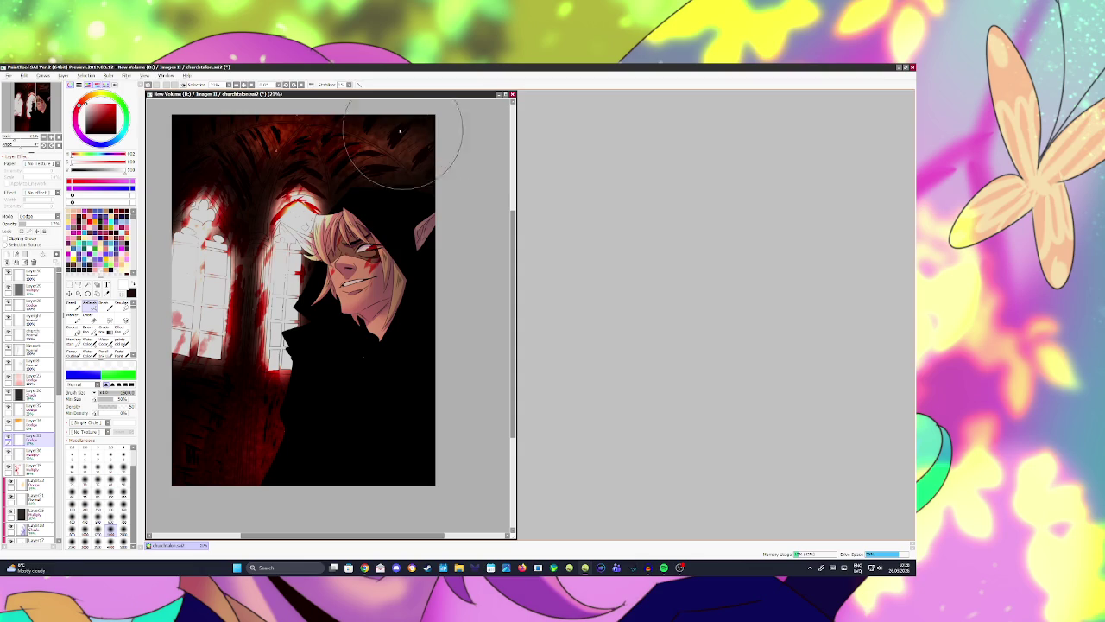
Step: Check the mirrored view, then darken the top of the church with red streaks
scroll(335, 223, down, 2)
key(h)
scroll(341, 227, up, 1)
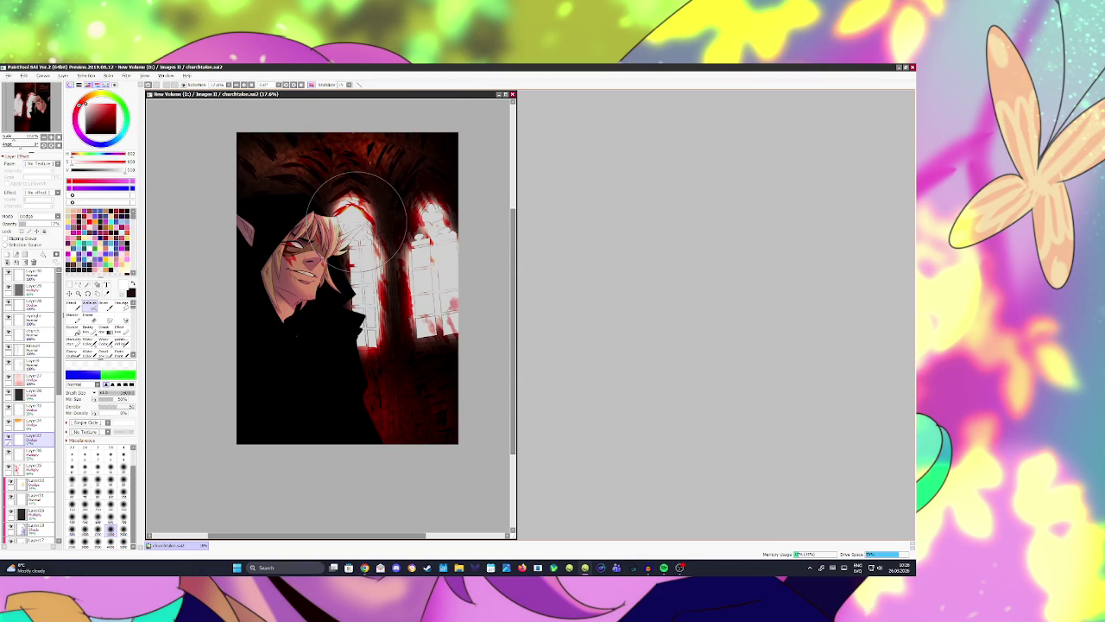
key(h)
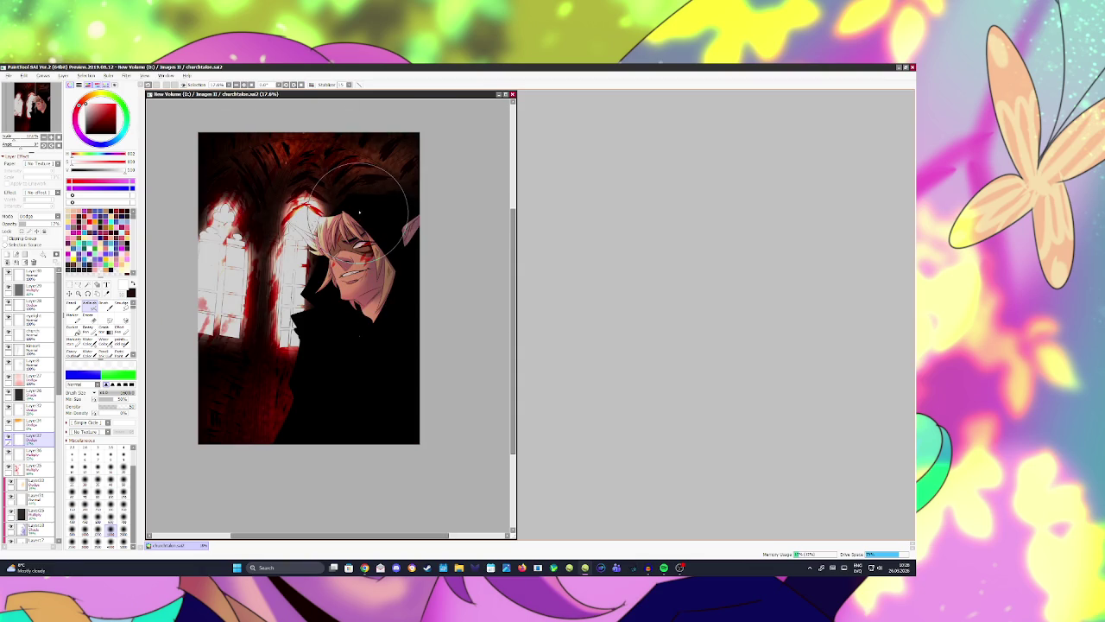
drag(287, 161, 342, 153)
scroll(230, 262, up, 2)
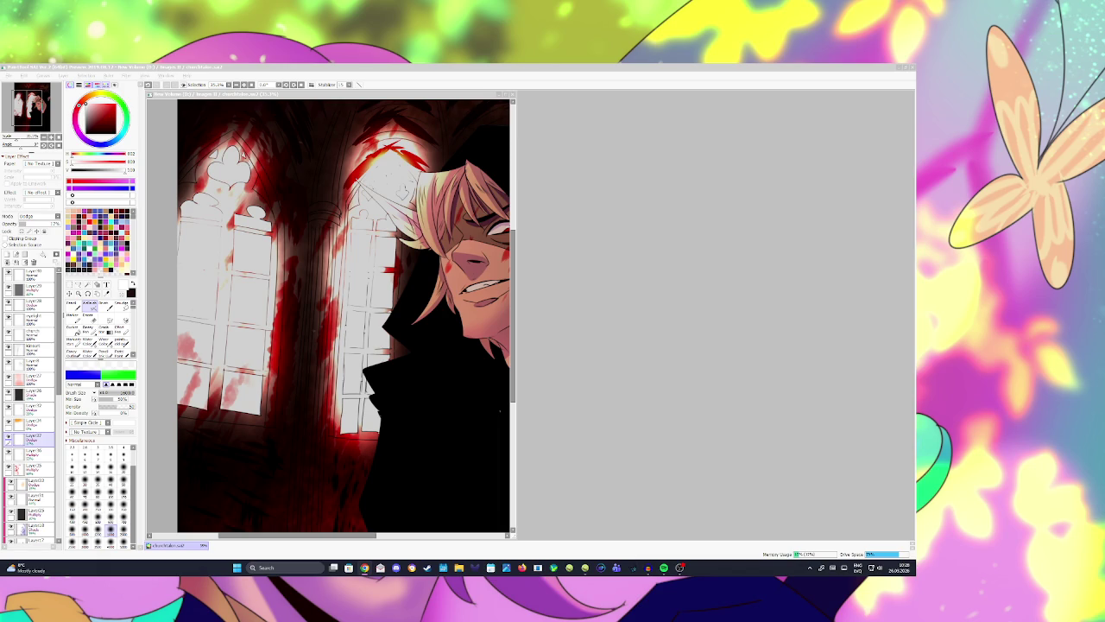
scroll(302, 249, down, 3)
Step: Mirror the canvas and flip it back to check the composition
scroll(302, 250, up, 1)
scroll(302, 250, up, 1)
scroll(302, 250, up, 1)
scroll(310, 310, down, 1)
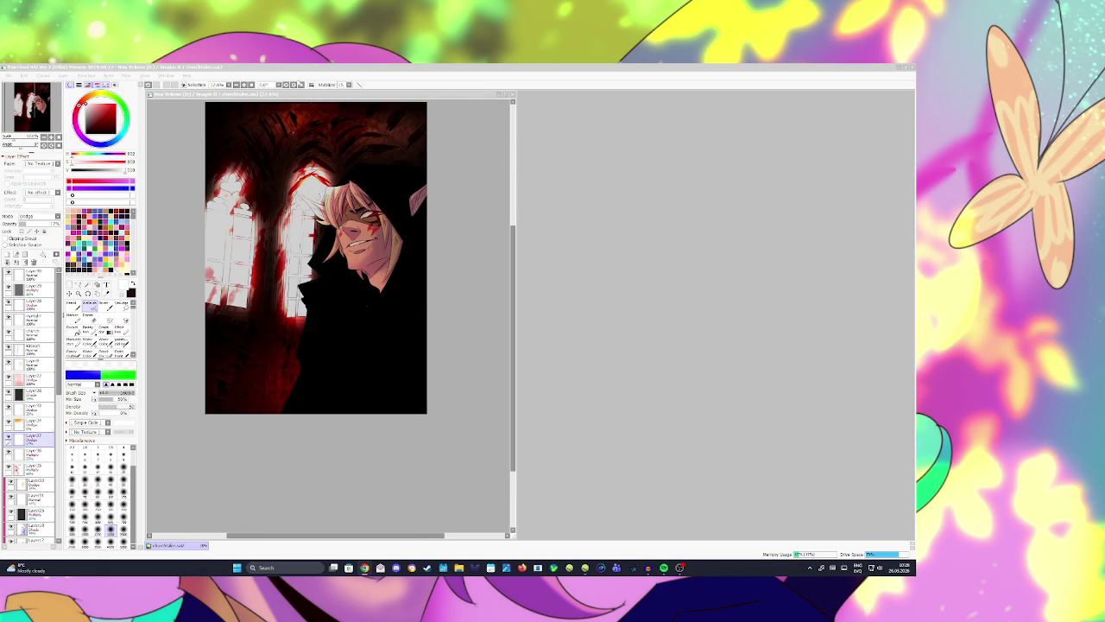
click(310, 85)
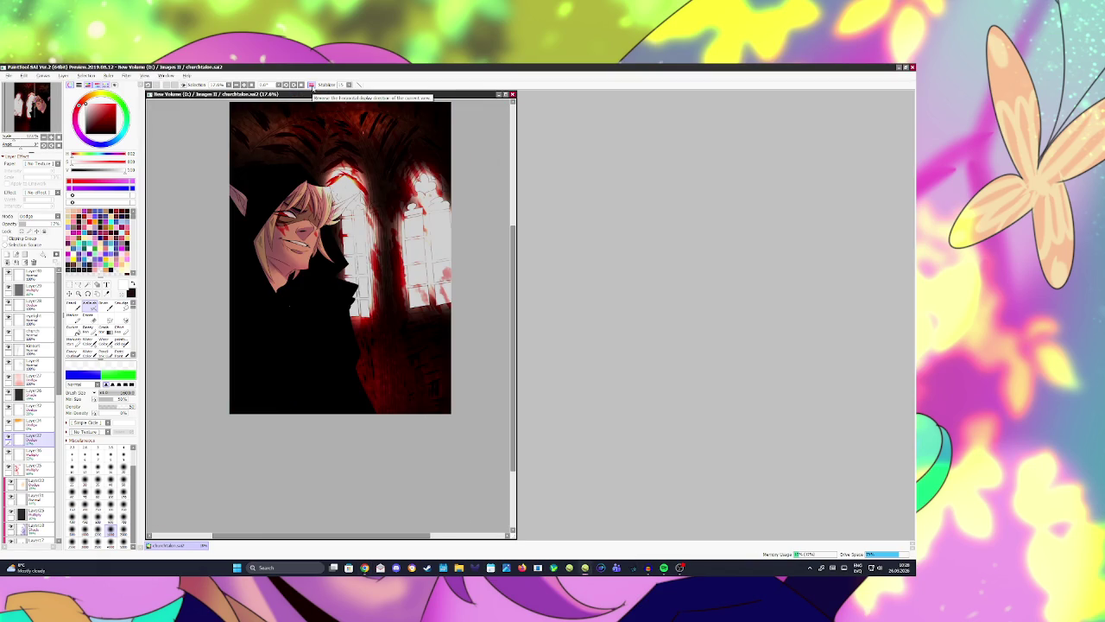
click(311, 84)
scroll(382, 334, up, 1)
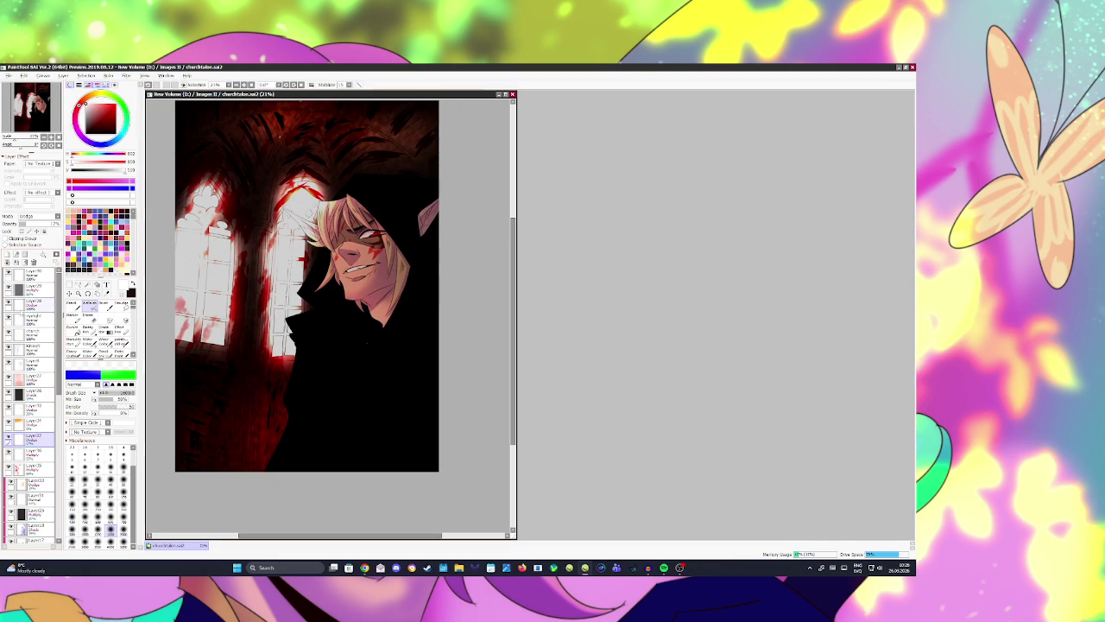
Step: Toggle the window-pane layer to compare, then brush white over the left panes
click(34, 349)
click(8, 349)
click(9, 350)
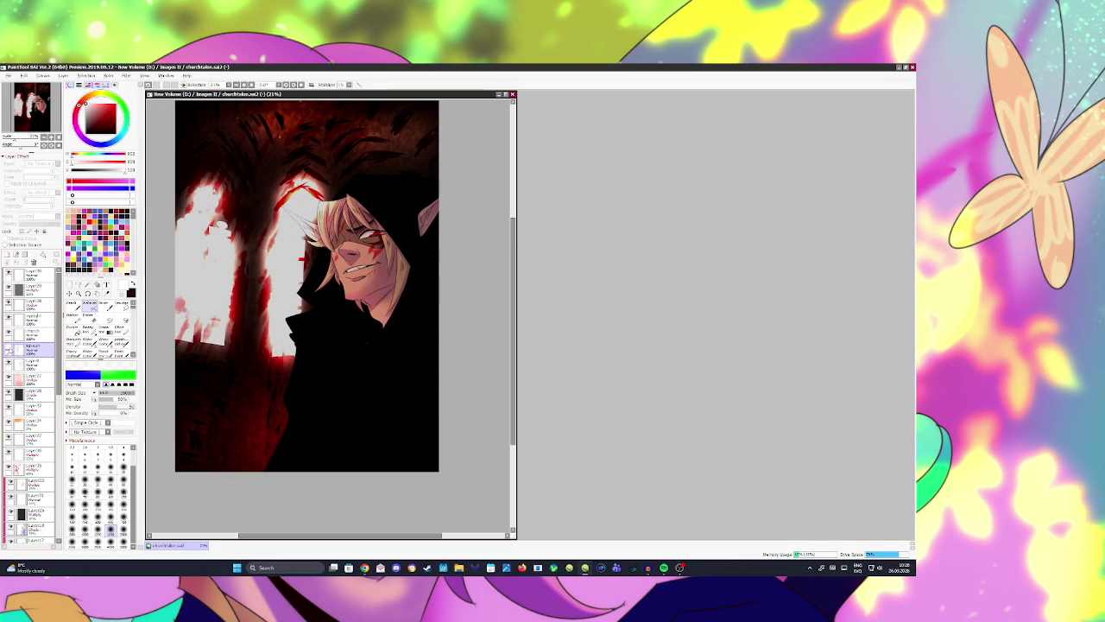
scroll(318, 285, down, 1)
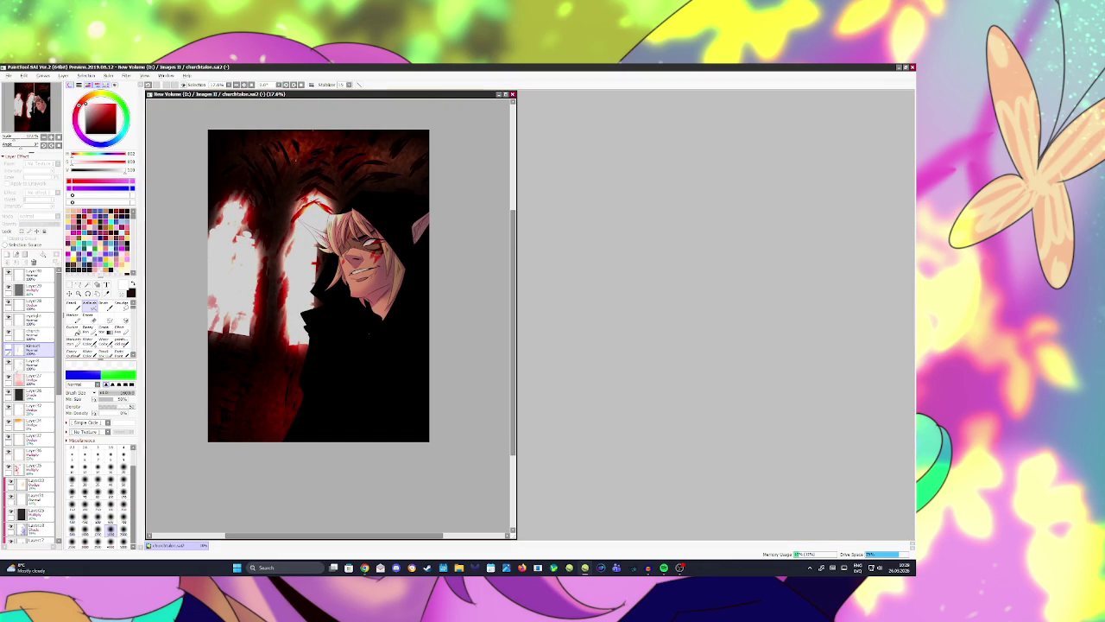
click(9, 349)
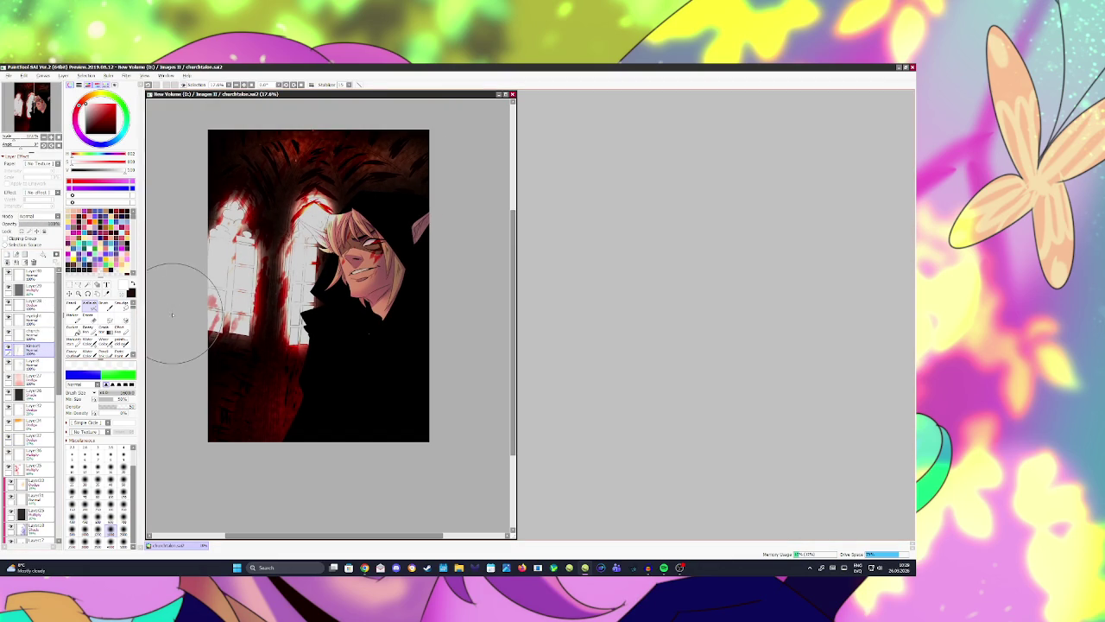
mouse_move(244, 291)
mouse_down()
mouse_move(259, 259)
mouse_move(233, 207)
mouse_up()
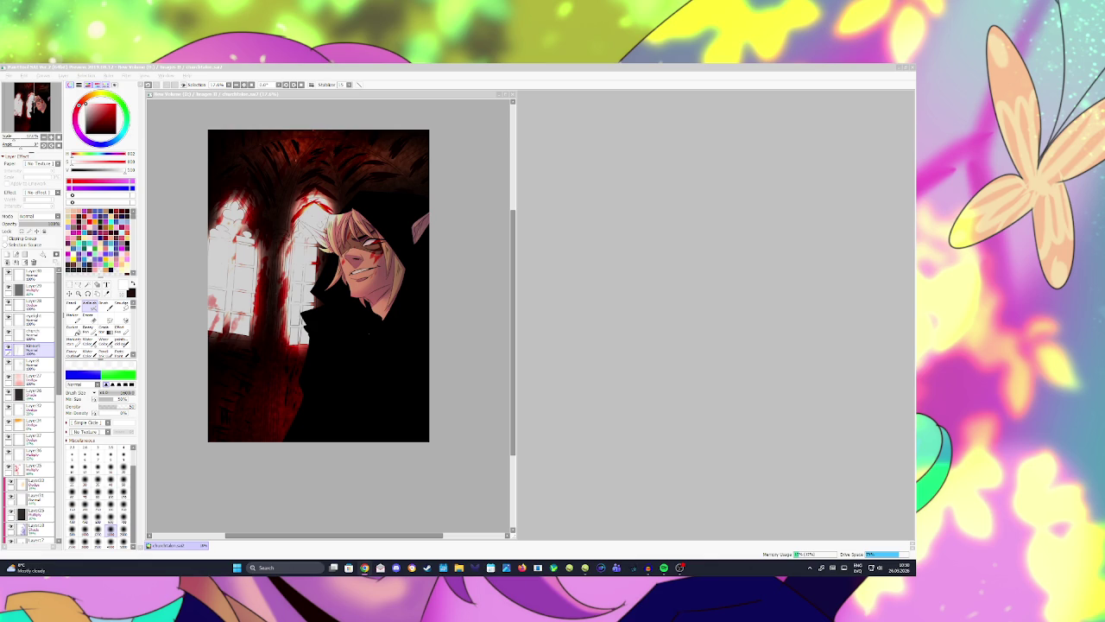
scroll(367, 237, up, 5)
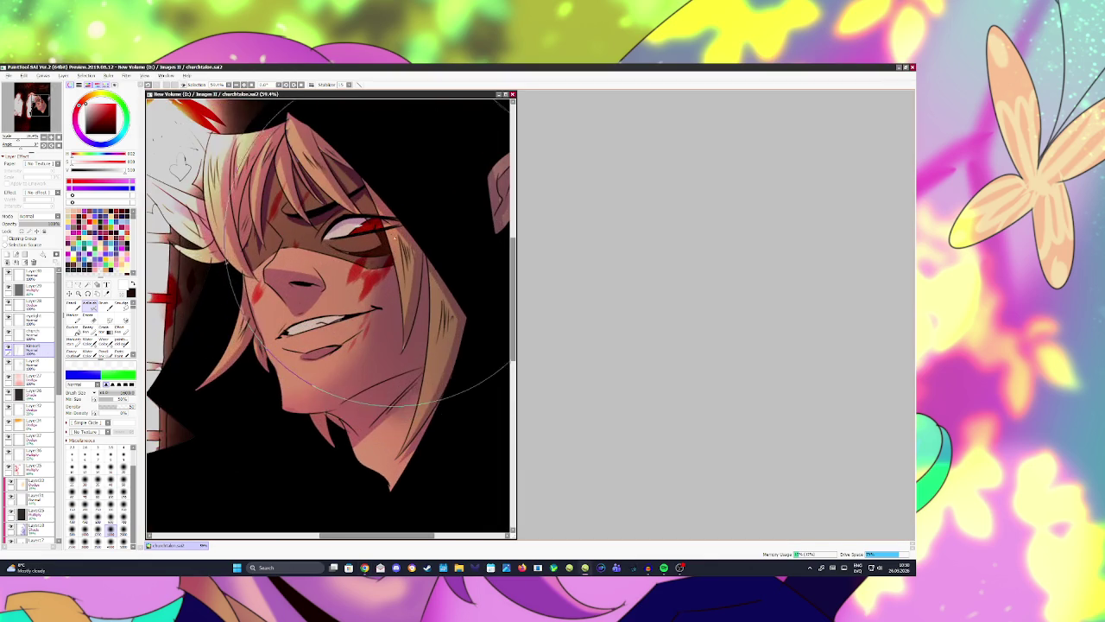
Step: Select Layer33, test and undo a black stroke over the hair, and change brush
scroll(367, 237, down, 5)
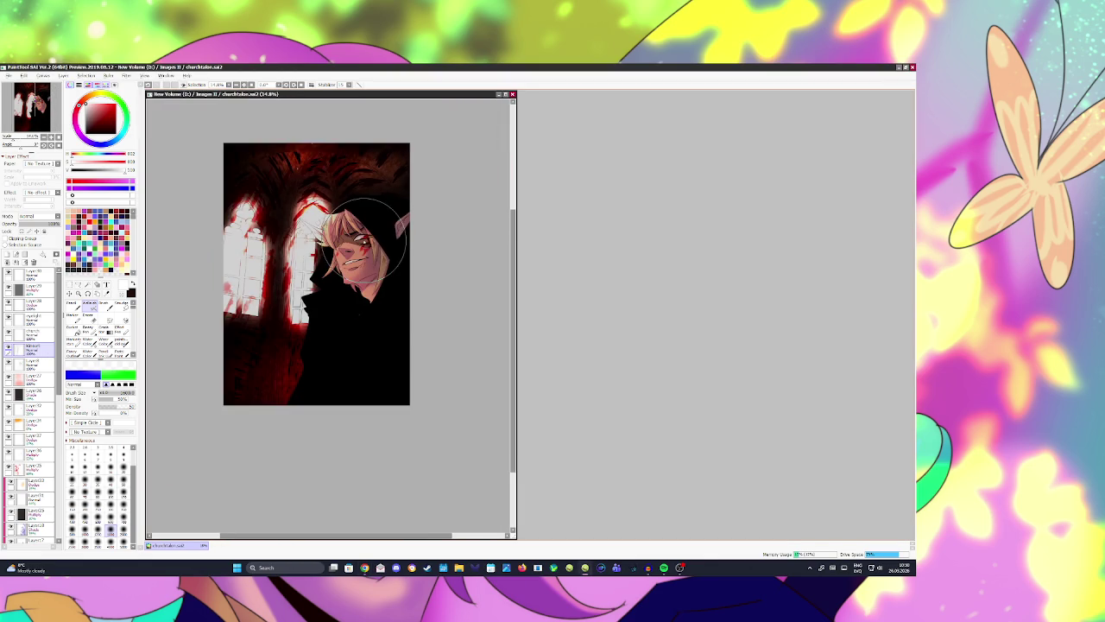
click(310, 84)
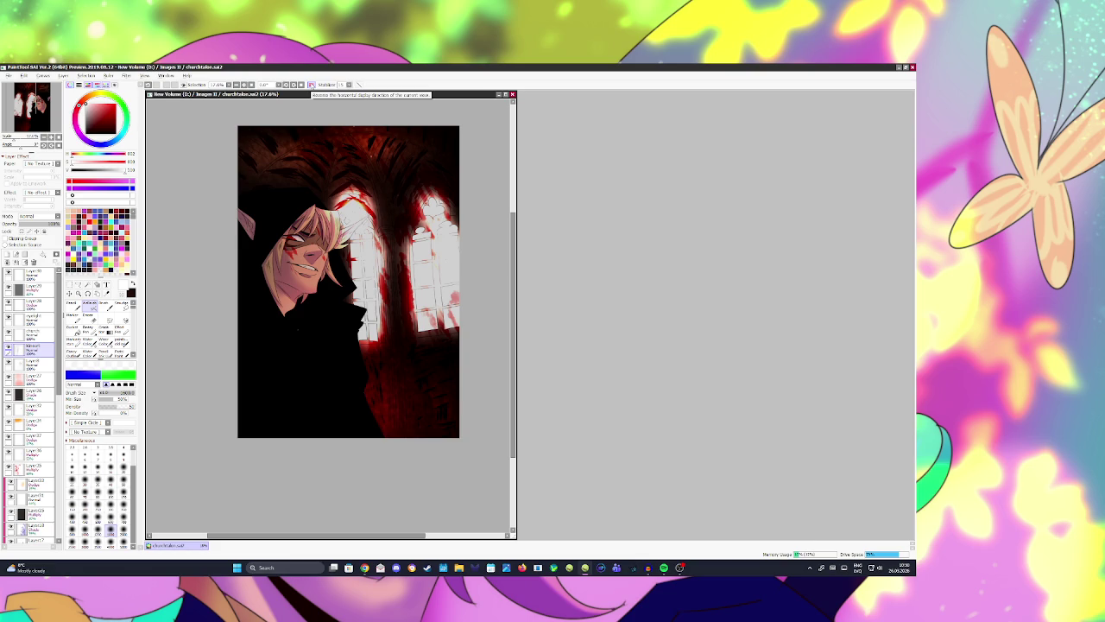
click(311, 85)
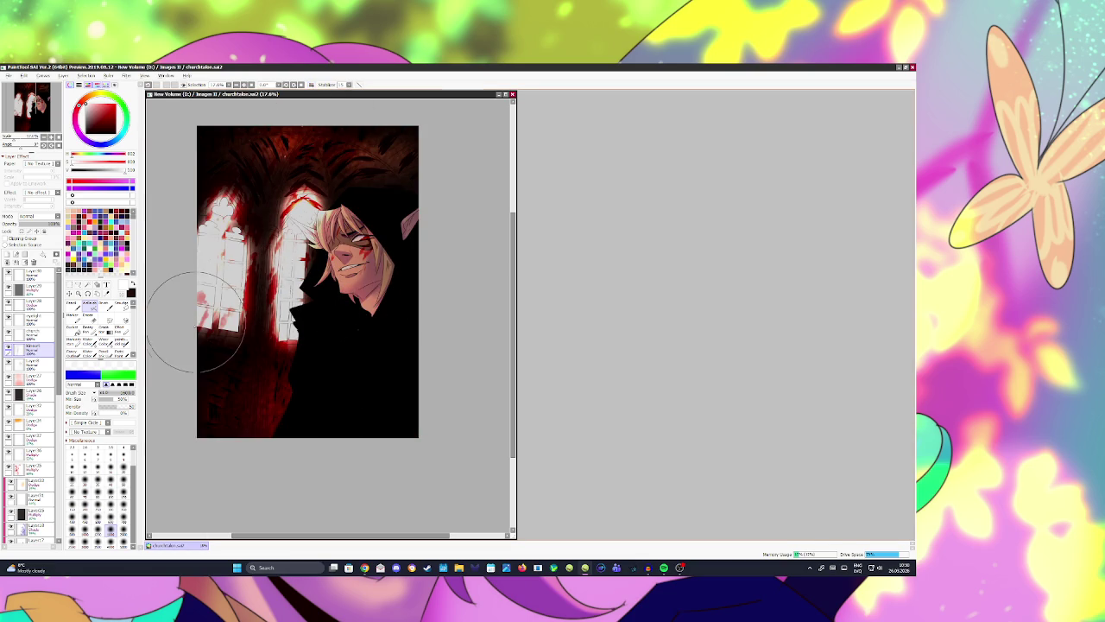
click(33, 484)
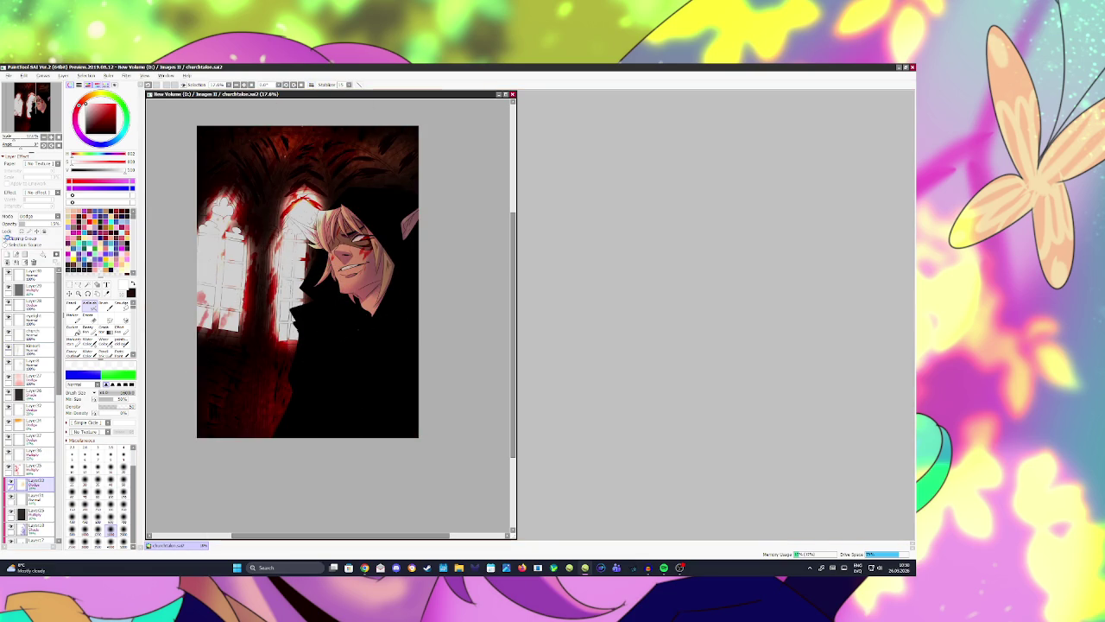
scroll(35, 215, up, 2)
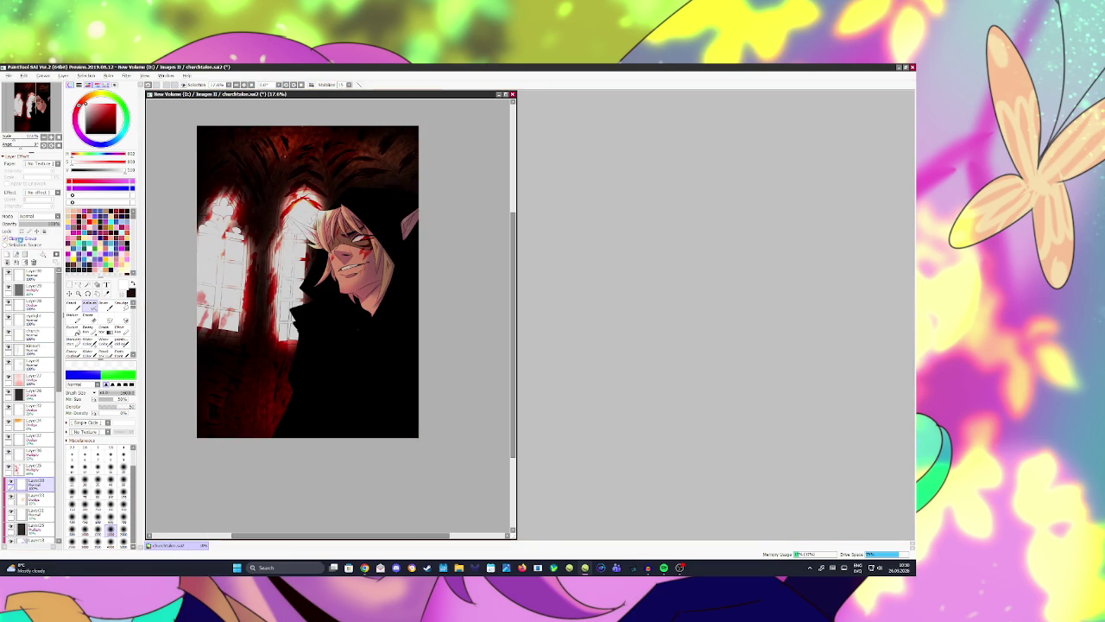
click(135, 283)
drag(371, 216, 403, 227)
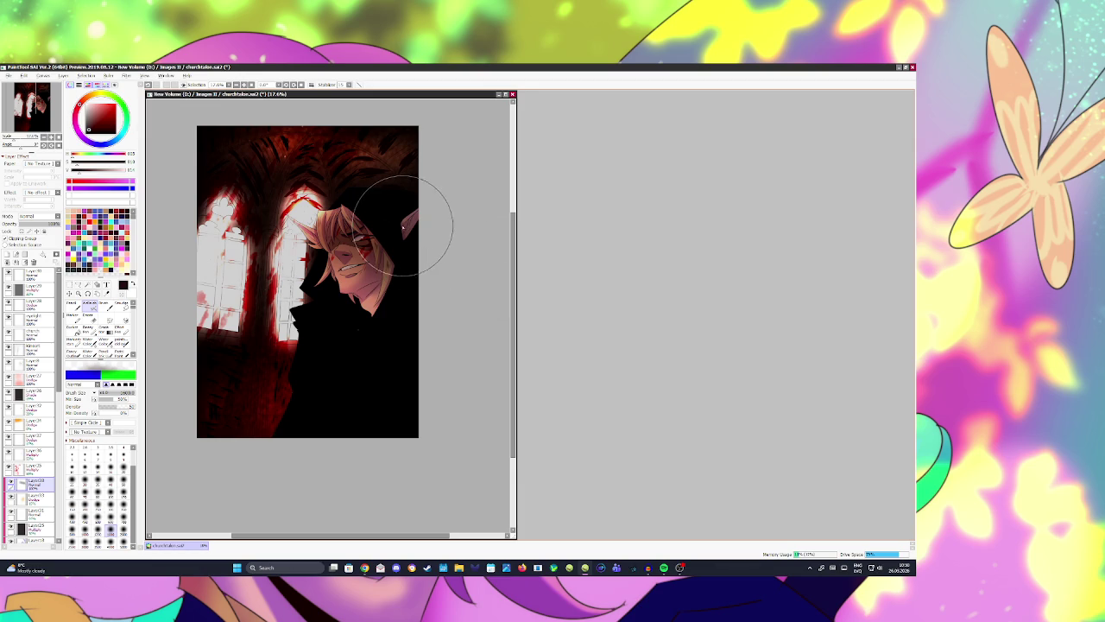
key(ctrl+z)
click(104, 352)
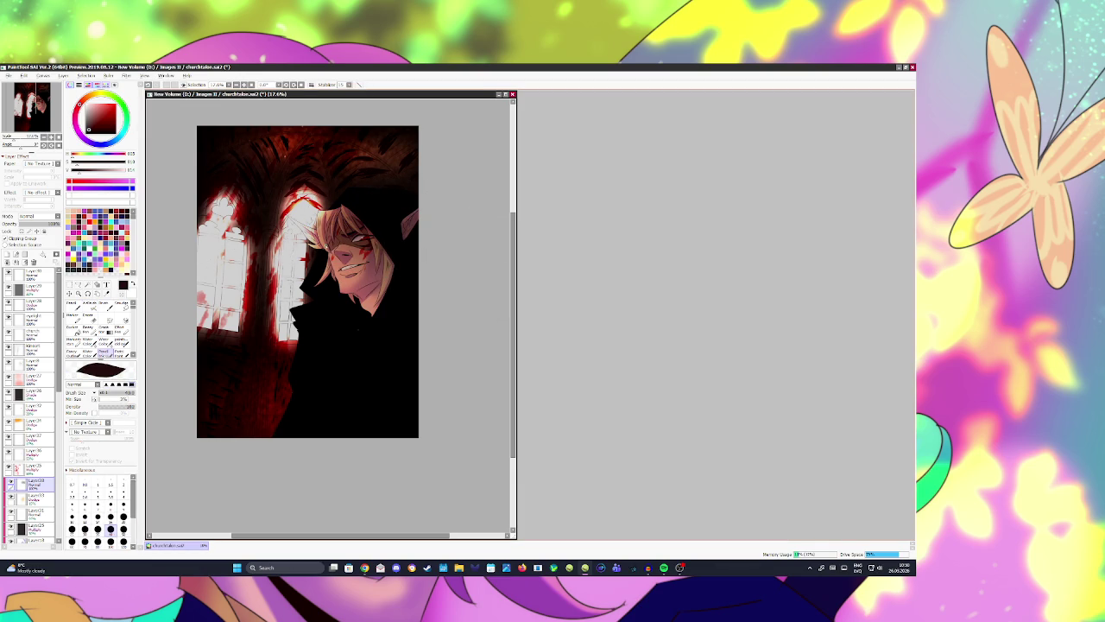
Step: Set Layer33 to Multiply and lower its opacity so the face reads brighter
key(h)
click(39, 216)
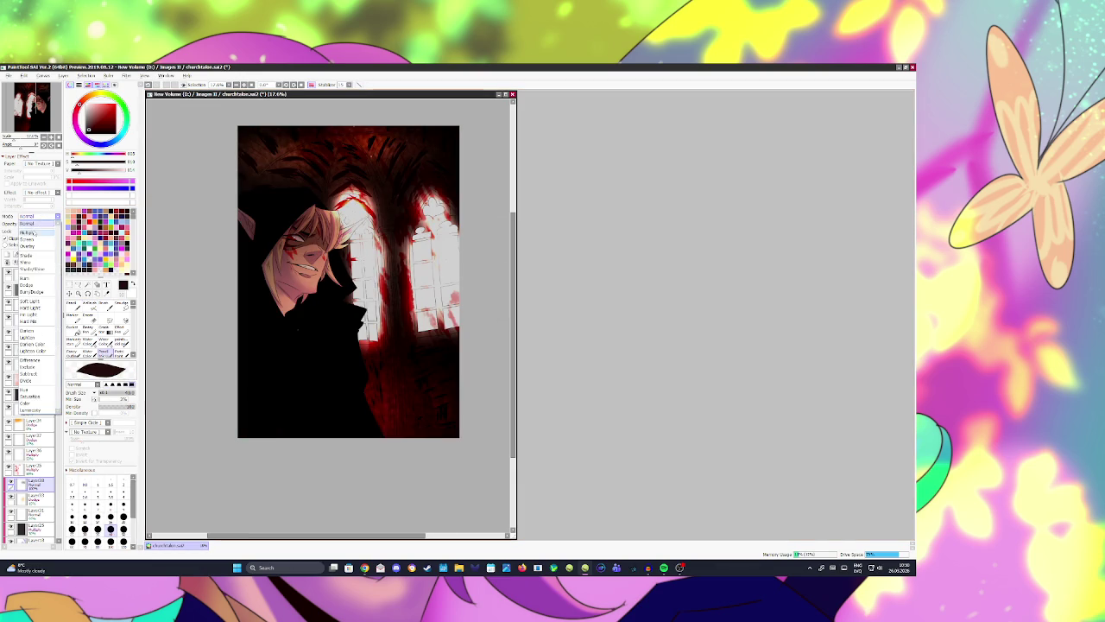
drag(55, 223, 46, 222)
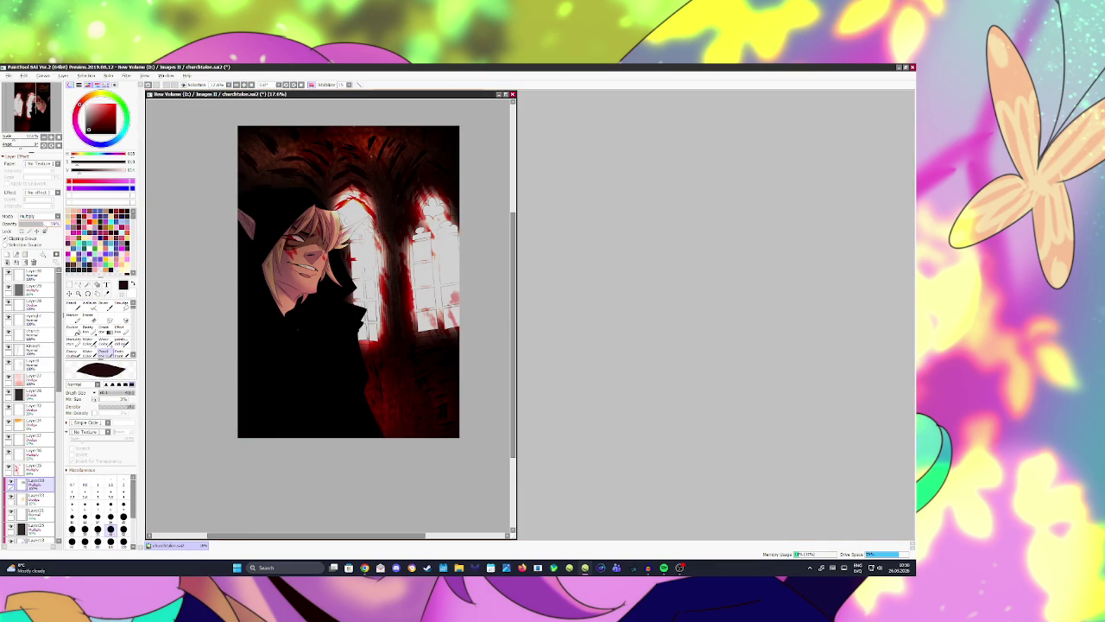
key(h)
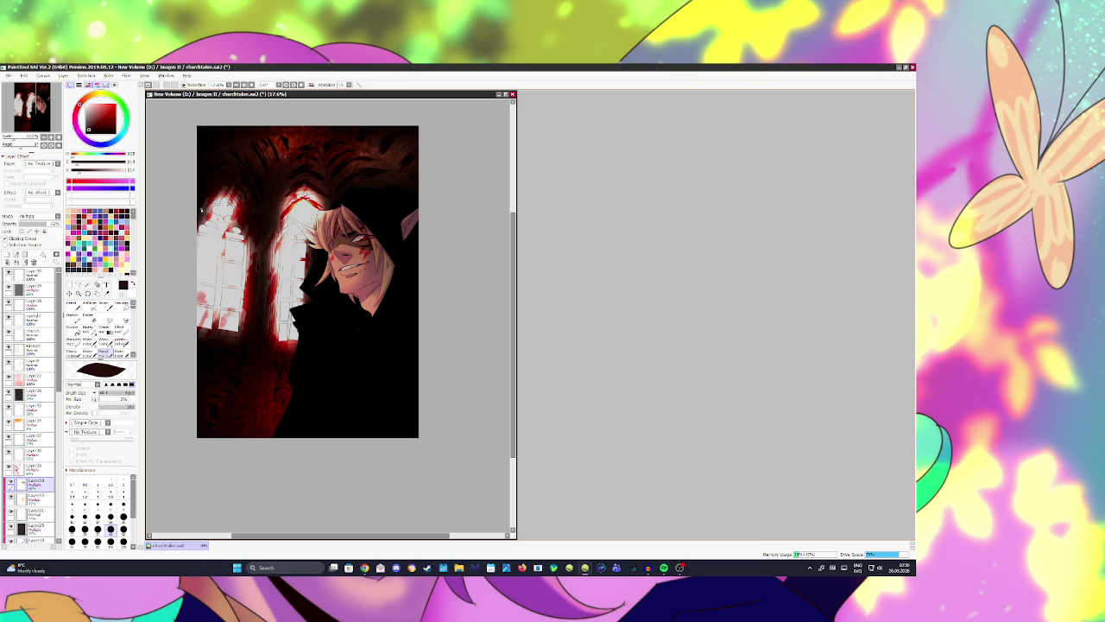
scroll(408, 245, up, 2)
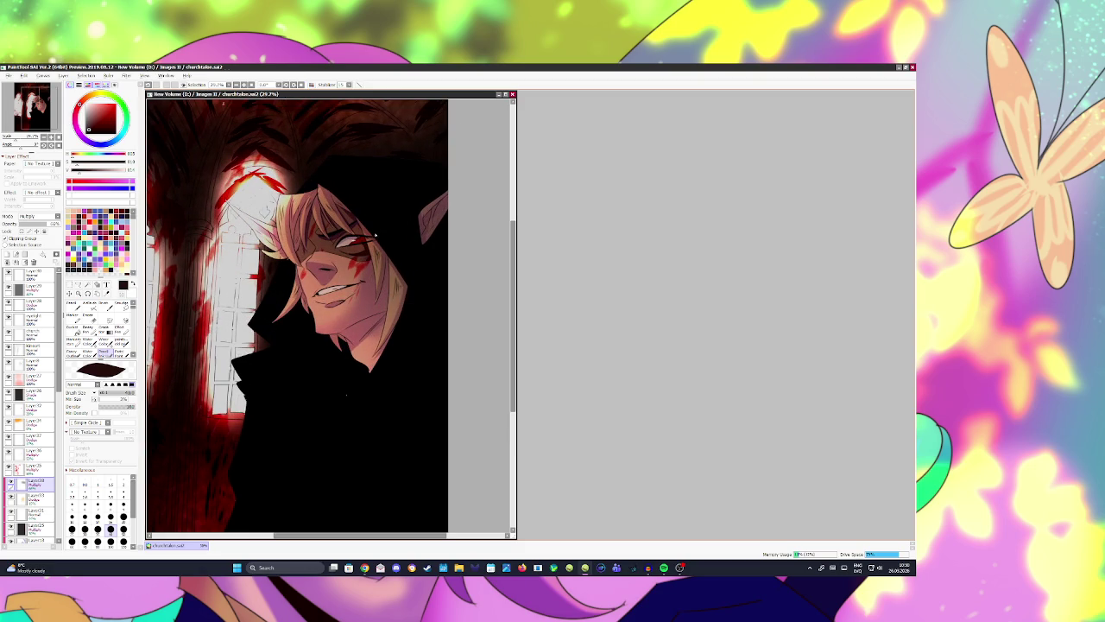
scroll(371, 240, down, 1)
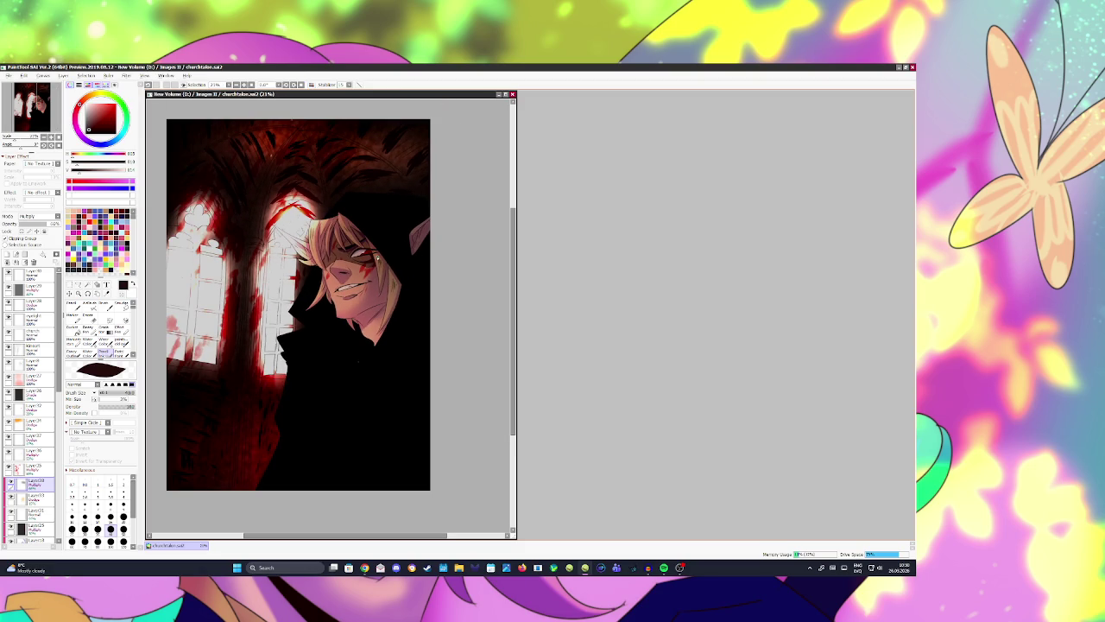
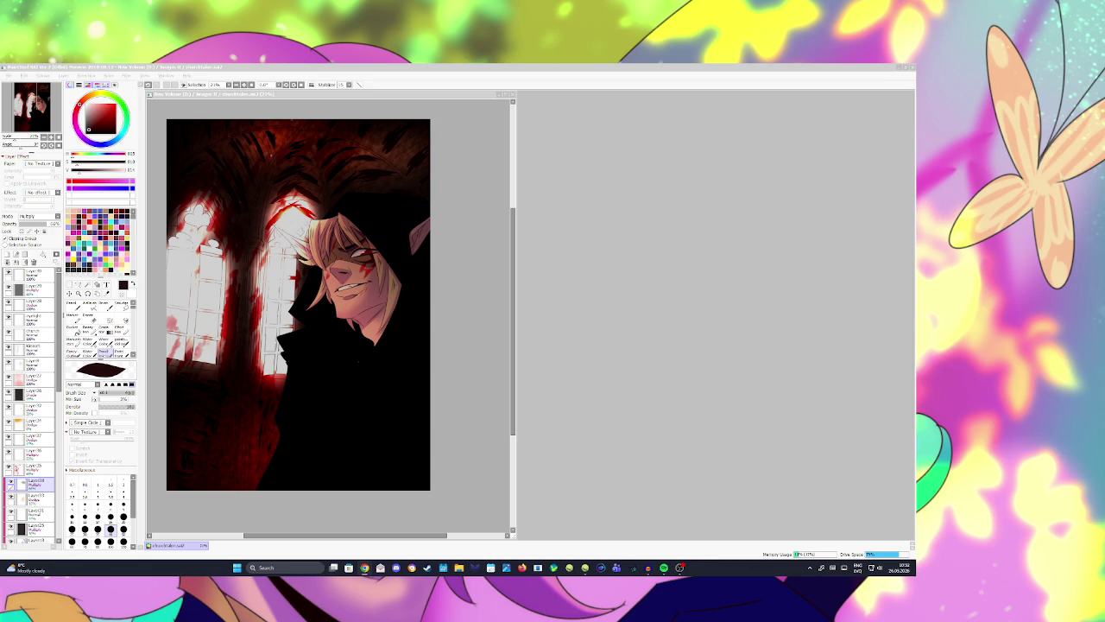
Step: Check the recent files list and close it without opening anything
drag(428, 295, 446, 298)
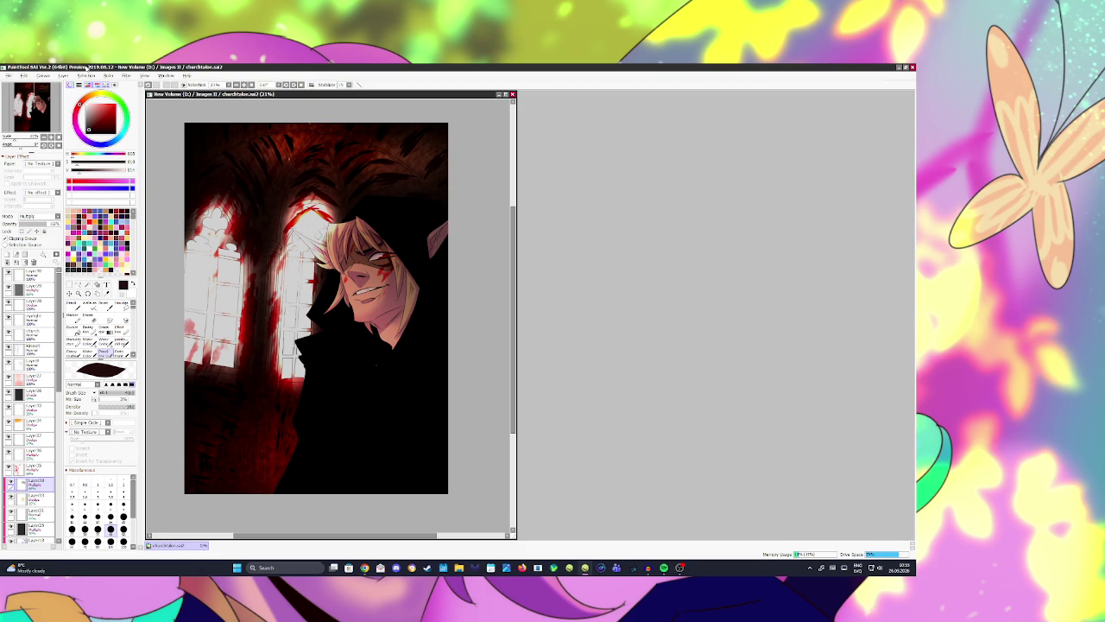
click(8, 75)
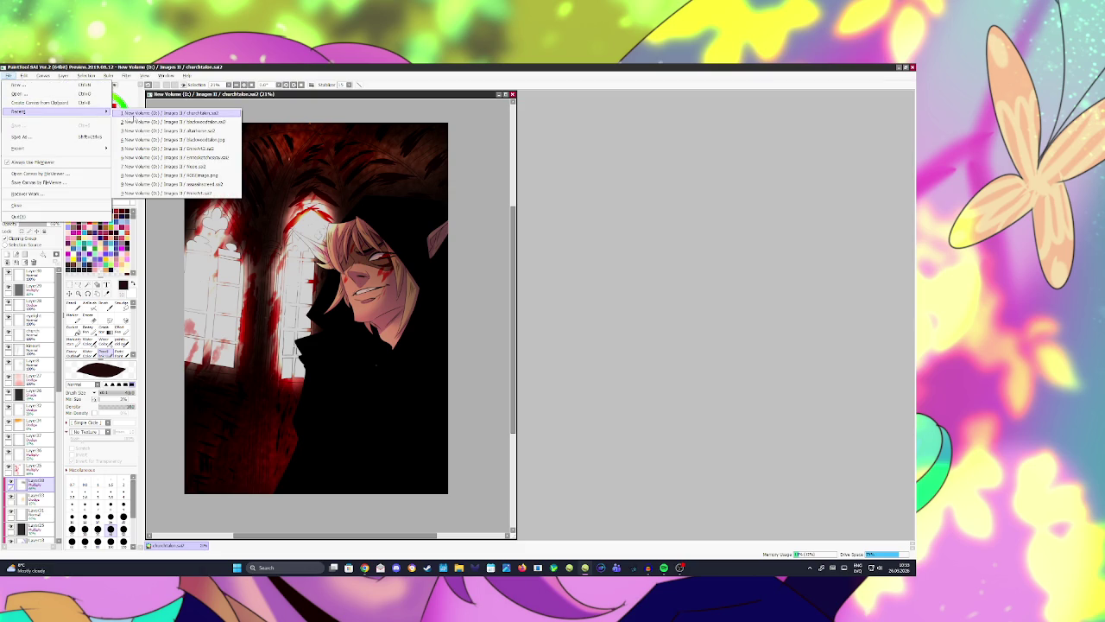
mouse_move(35, 112)
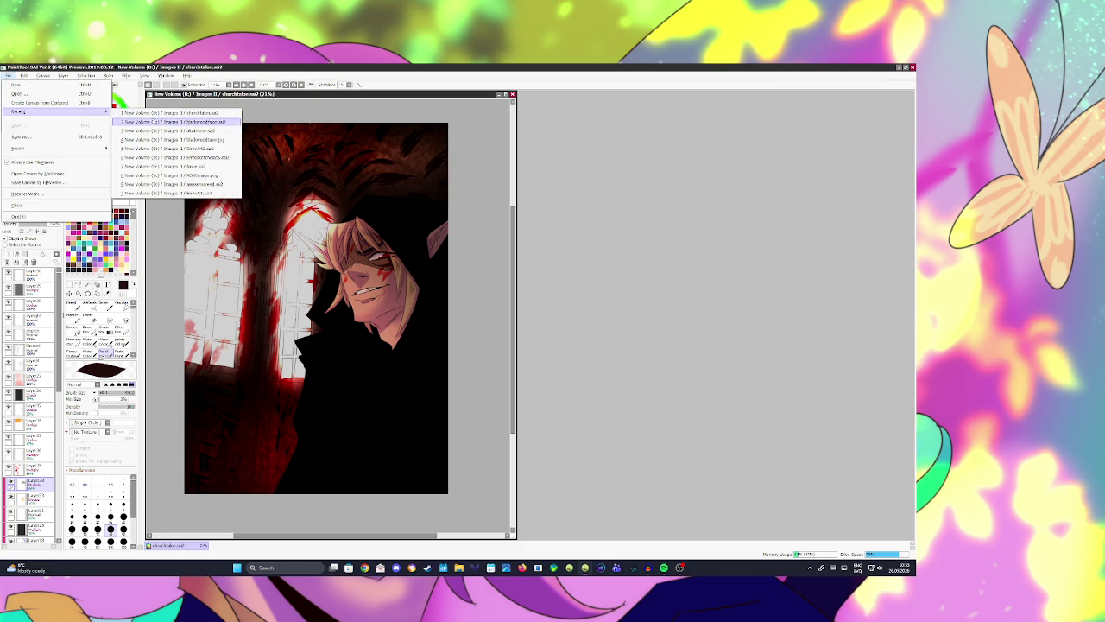
click(476, 245)
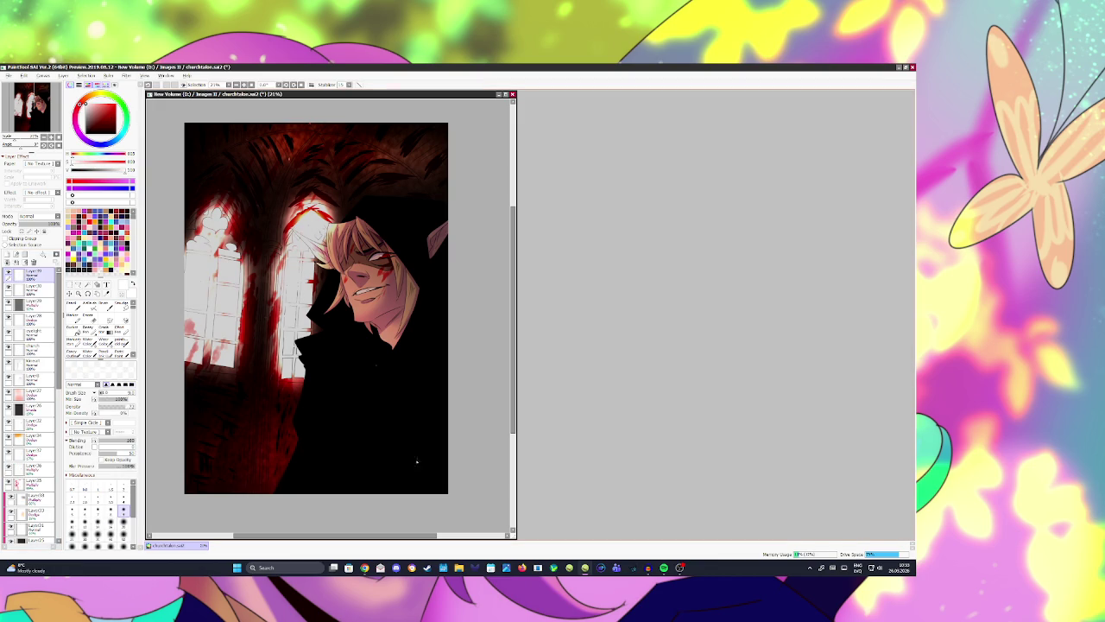
Step: Sign the lower-left corner, redrawing the strokes until satisfied, and save the file
mouse_move(191, 455)
mouse_down()
mouse_move(202, 490)
mouse_move(209, 481)
mouse_up()
key(ctrl+z)
mouse_move(202, 450)
mouse_down()
mouse_move(205, 483)
mouse_move(219, 463)
mouse_move(226, 478)
mouse_move(240, 459)
mouse_move(239, 475)
mouse_up()
key(ctrl+z)
key(ctrl+z)
key(ctrl+z)
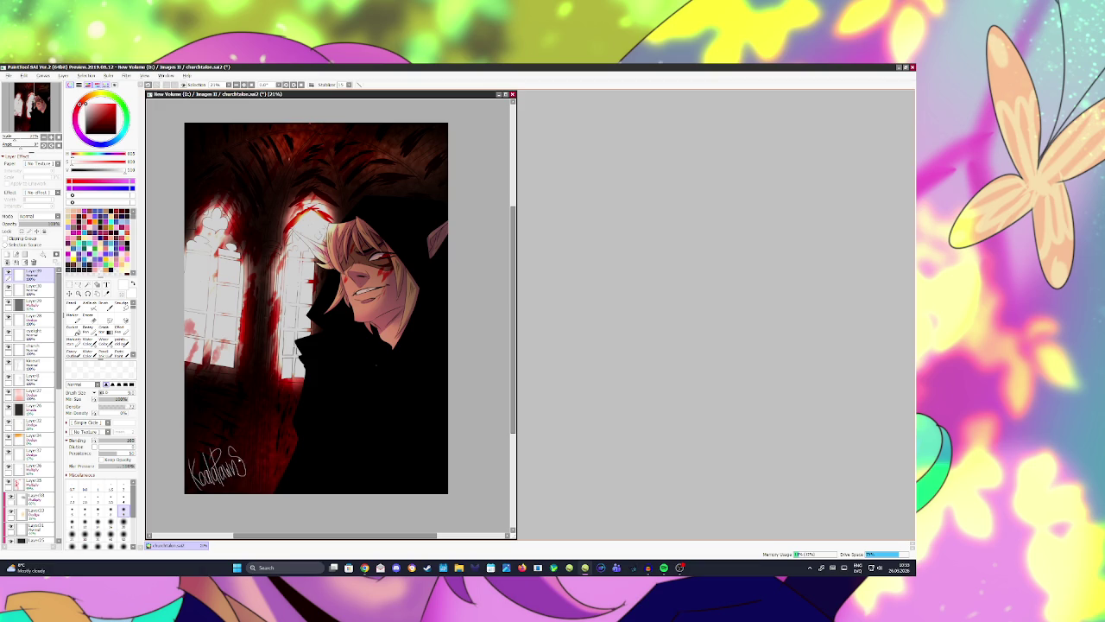
key(ctrl+z)
key(ctrl+z)
key(ctrl+z)
key(ctrl+z)
key(ctrl+z)
key(ctrl+z)
key(ctrl+z)
key(ctrl+z)
mouse_move(191, 470)
mouse_down()
mouse_move(188, 484)
mouse_move(201, 484)
mouse_move(205, 467)
mouse_move(209, 485)
mouse_move(221, 472)
mouse_move(222, 489)
mouse_up()
key(ctrl+s)
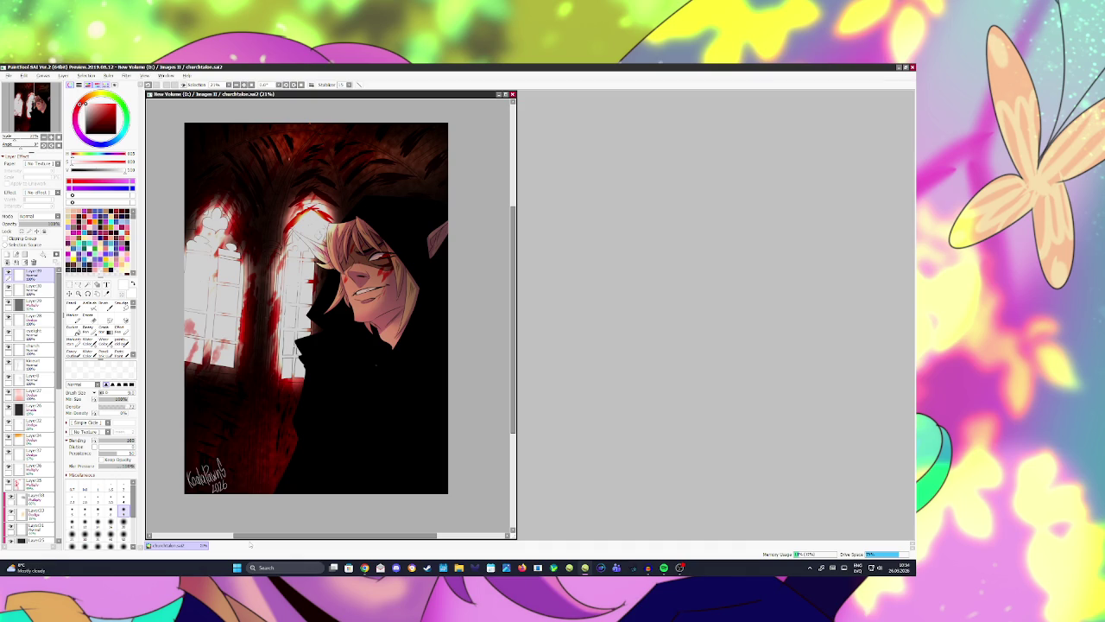
key(e)
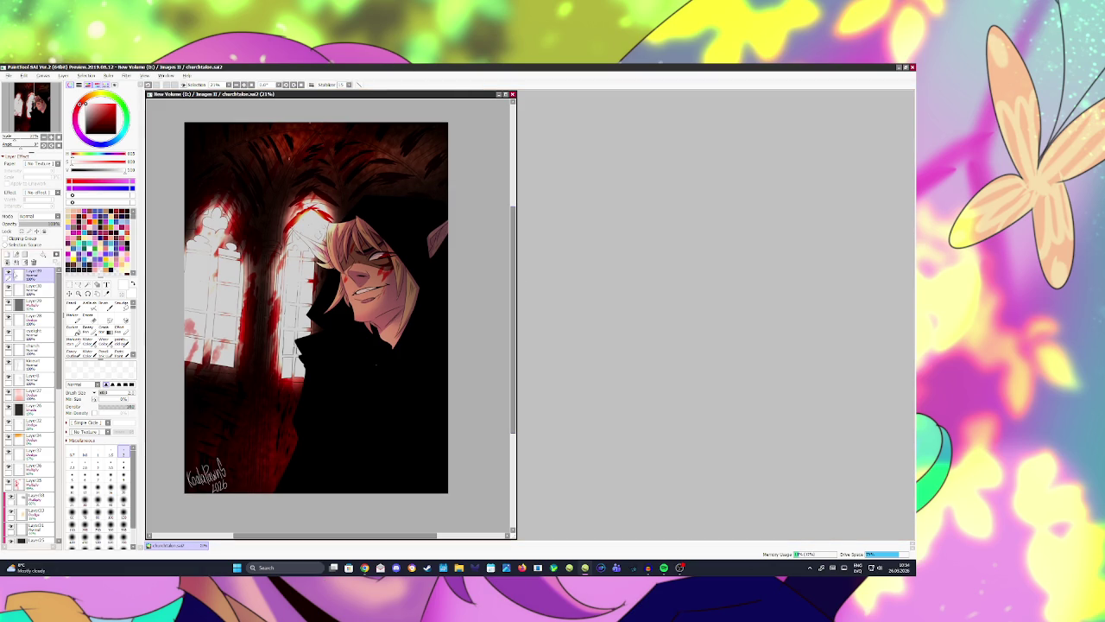
Step: Lower the signature layer's opacity to about 47% and save churchtaker.sa2
scroll(340, 365, down, 2)
scroll(339, 365, up, 1)
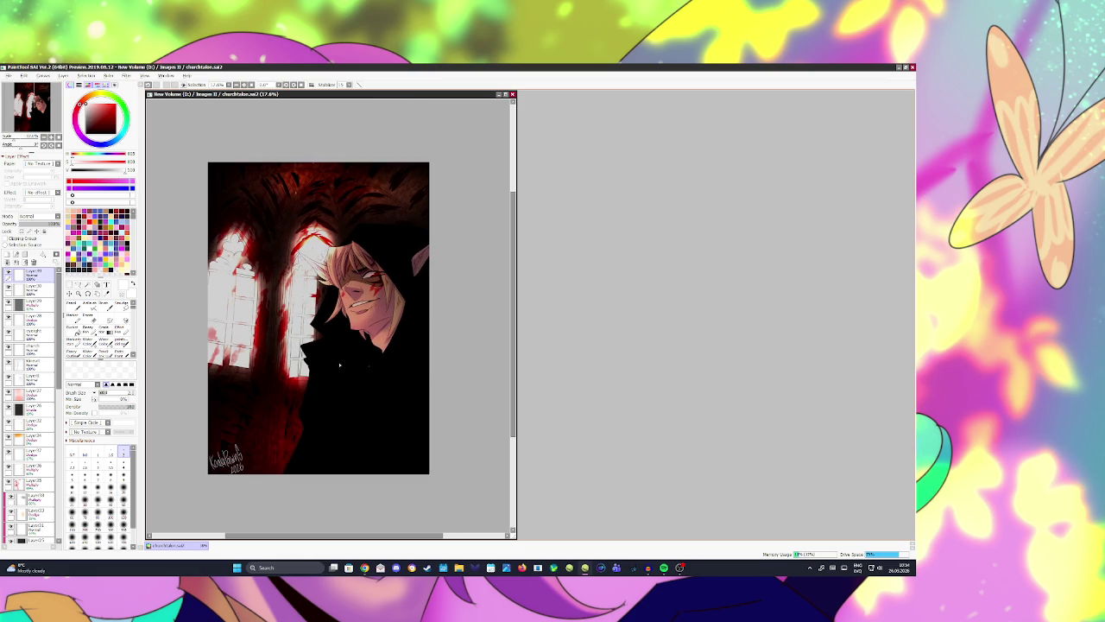
drag(48, 222, 40, 229)
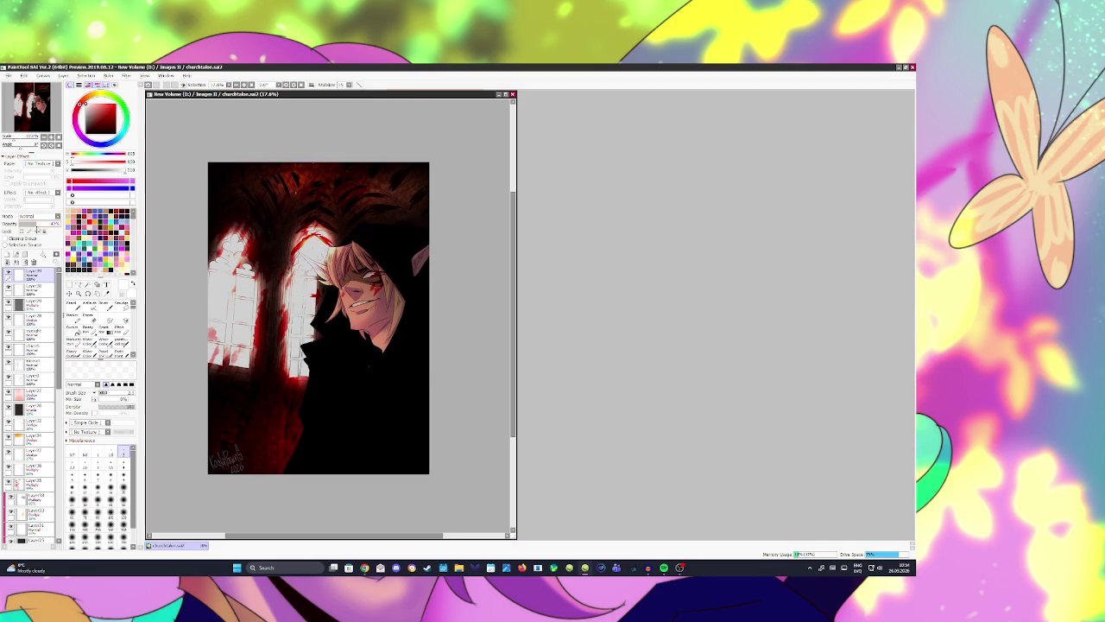
key(ctrl+s)
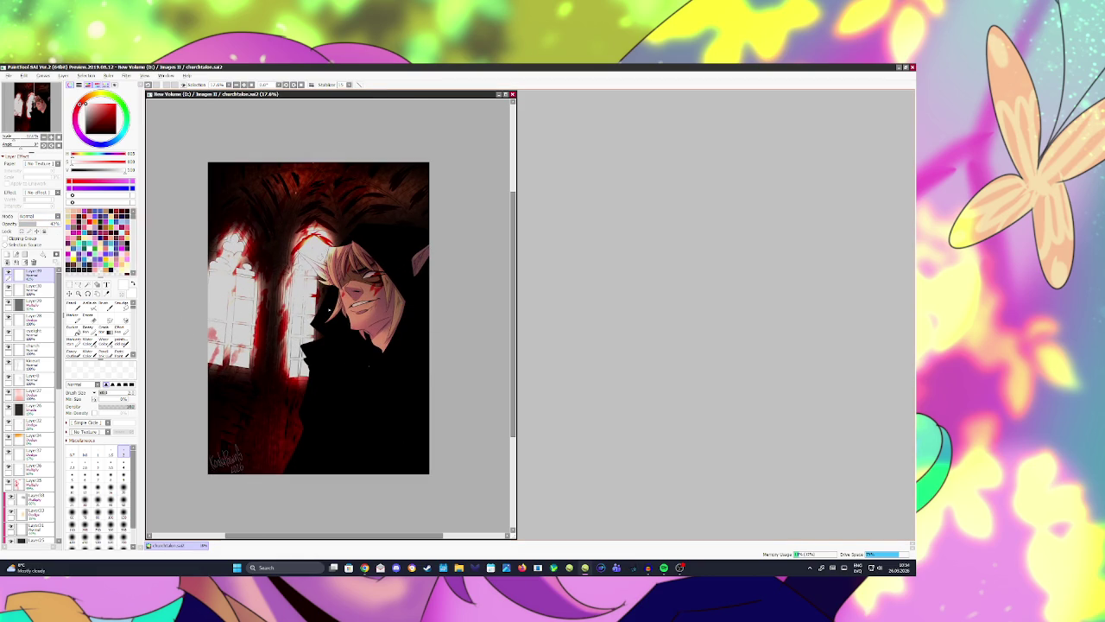
scroll(353, 283, up, 1)
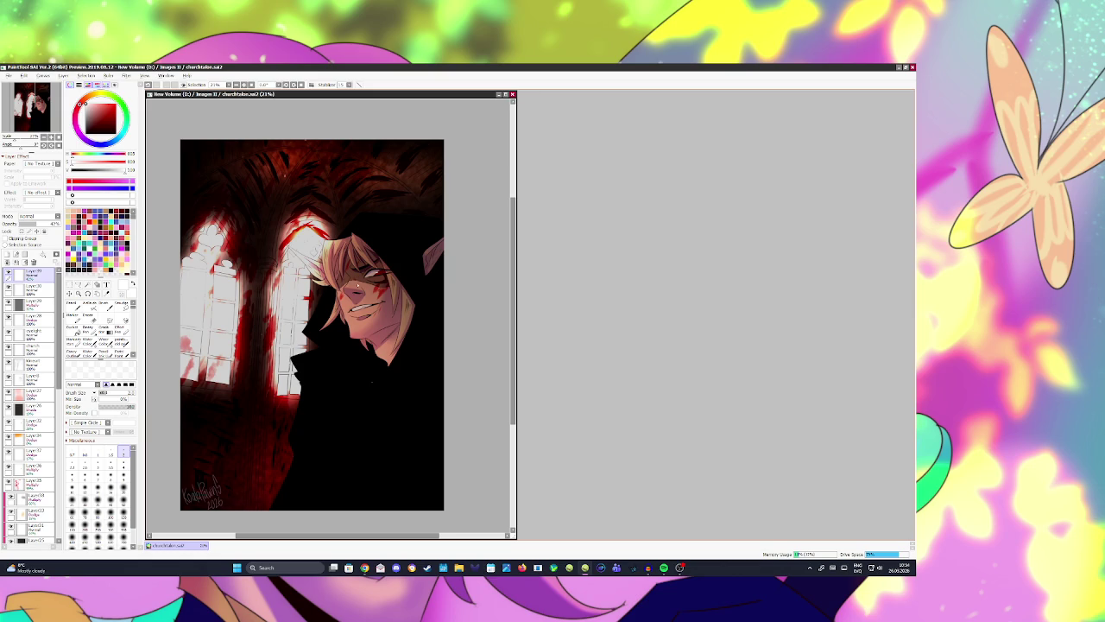
click(7, 76)
mouse_move(52, 148)
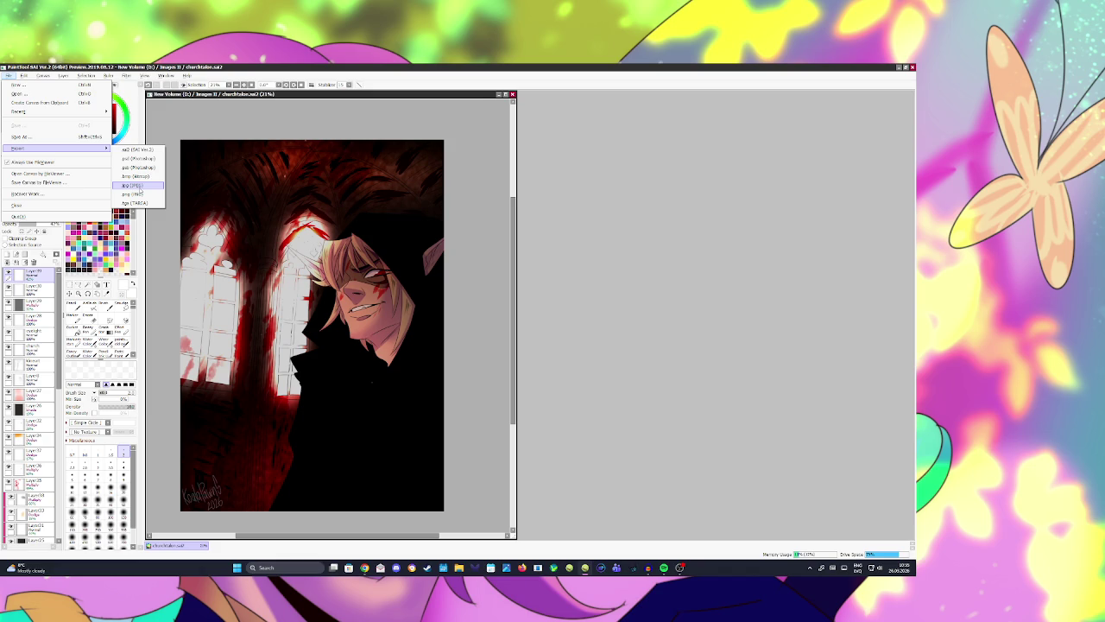
Step: Export the portrait as a JPEG into the Images II folder, reaching JPEG Quality
click(128, 185)
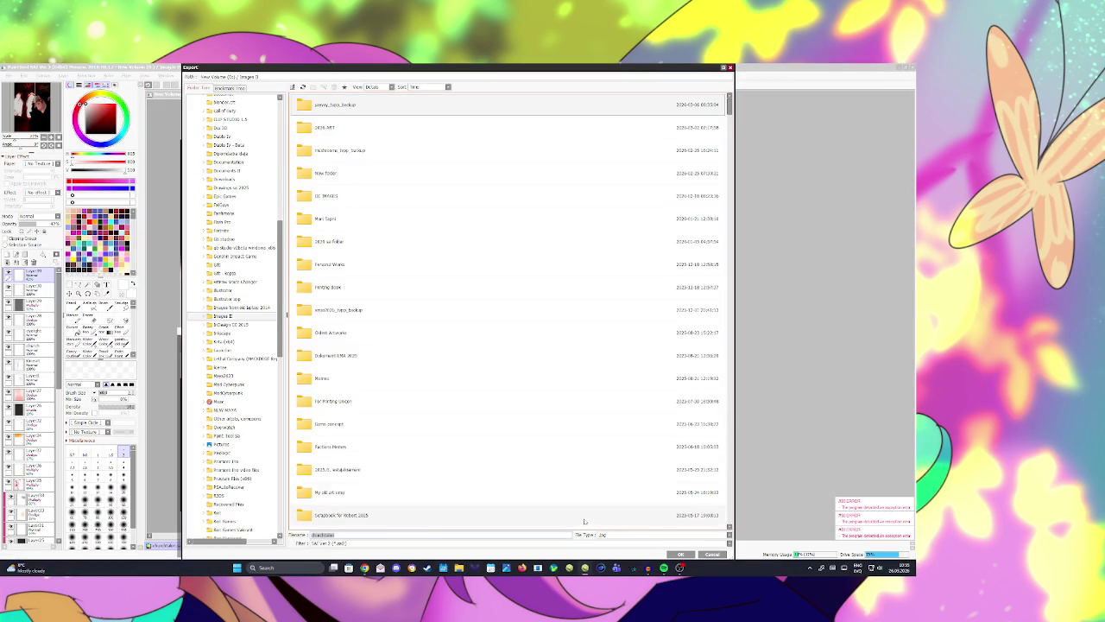
click(681, 553)
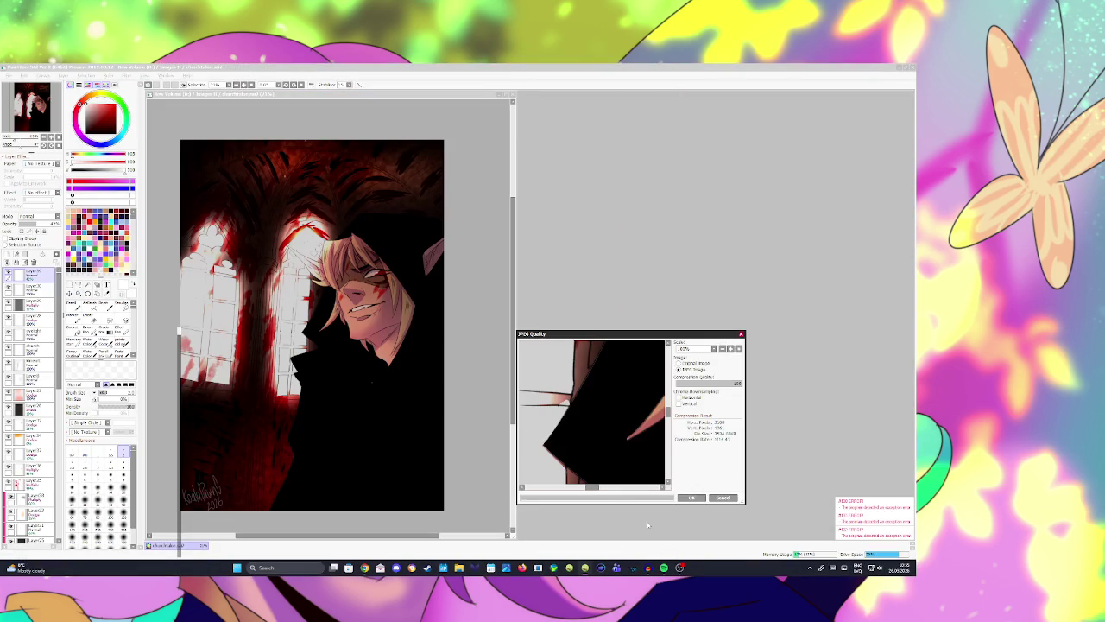
click(689, 498)
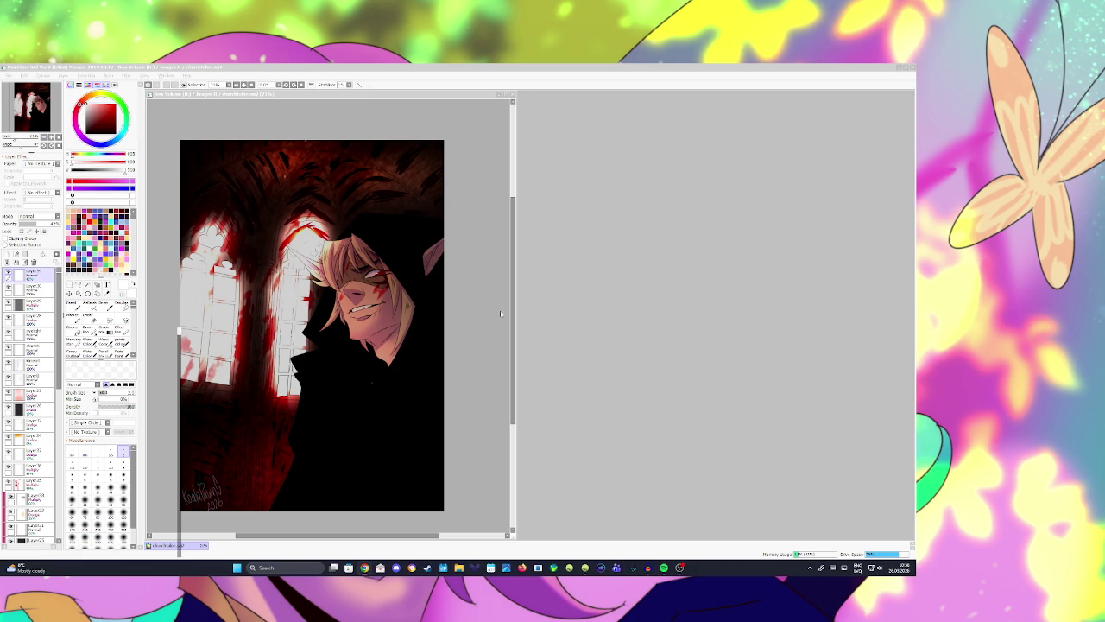
Step: On a new clipped layer, airbrush dark navy over the top, then undo it
scroll(500, 313, down, 3)
scroll(500, 314, up, 1)
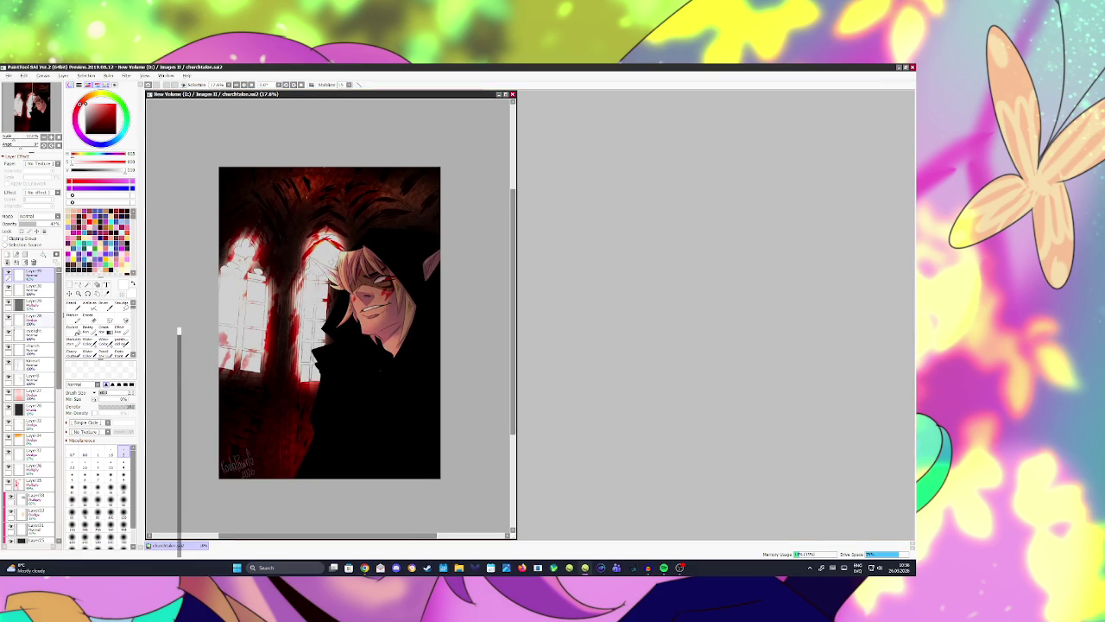
scroll(46, 455, down, 2)
click(7, 254)
click(4, 238)
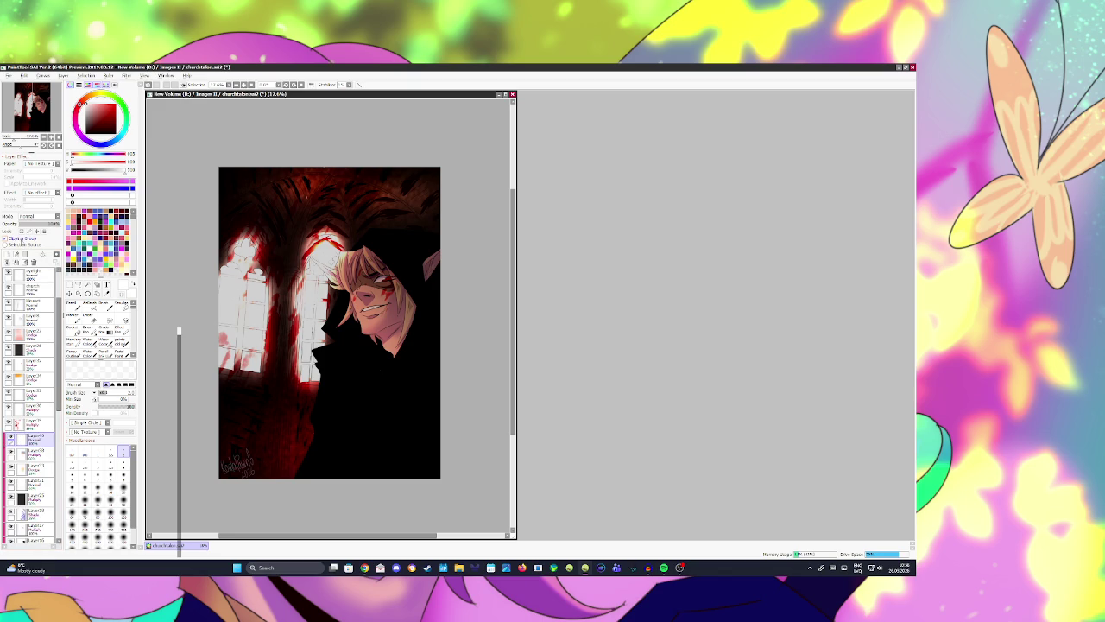
click(119, 210)
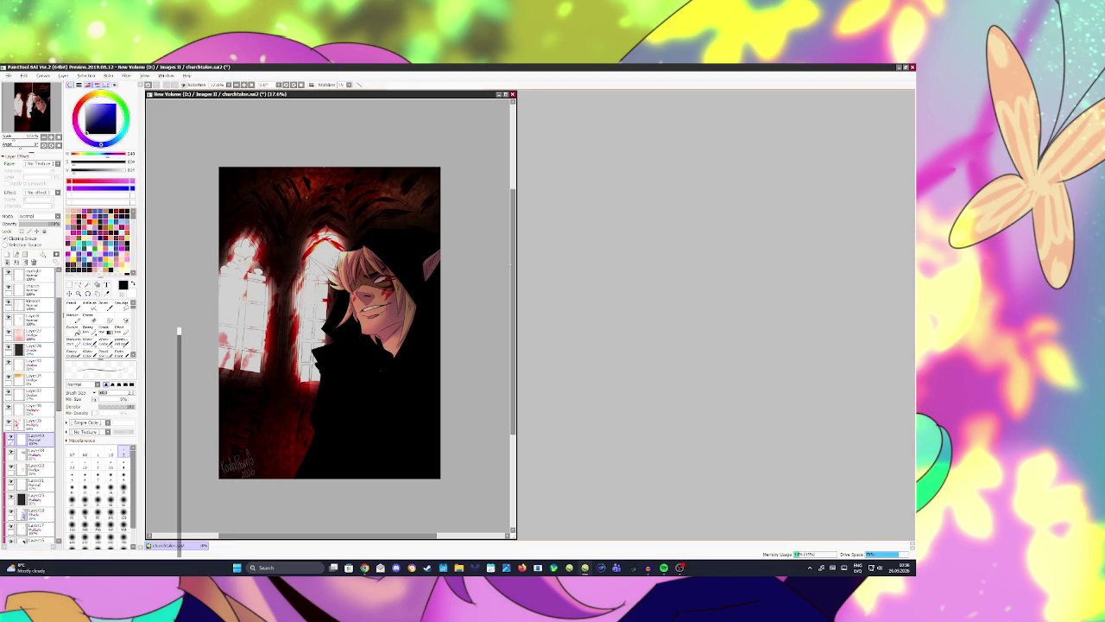
key(v)
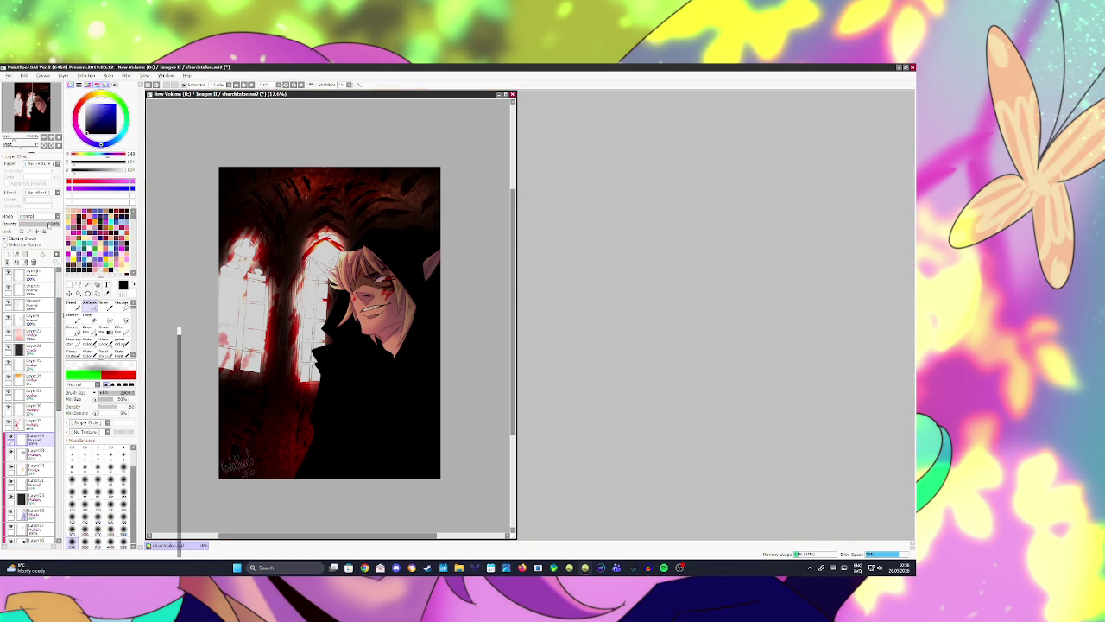
drag(198, 147, 457, 207)
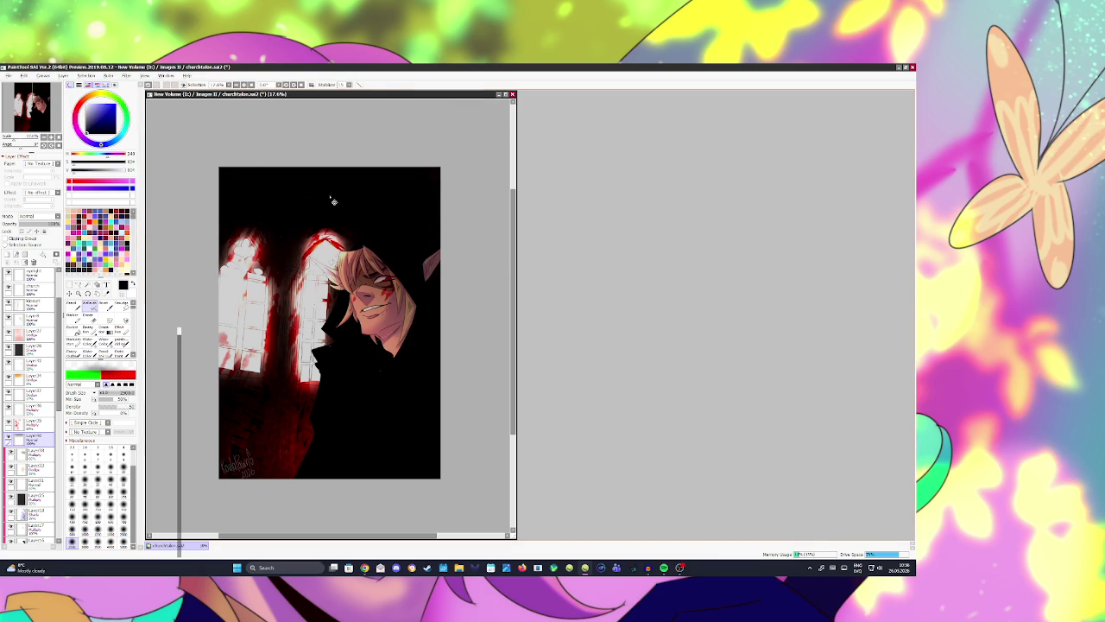
key(ctrl+z)
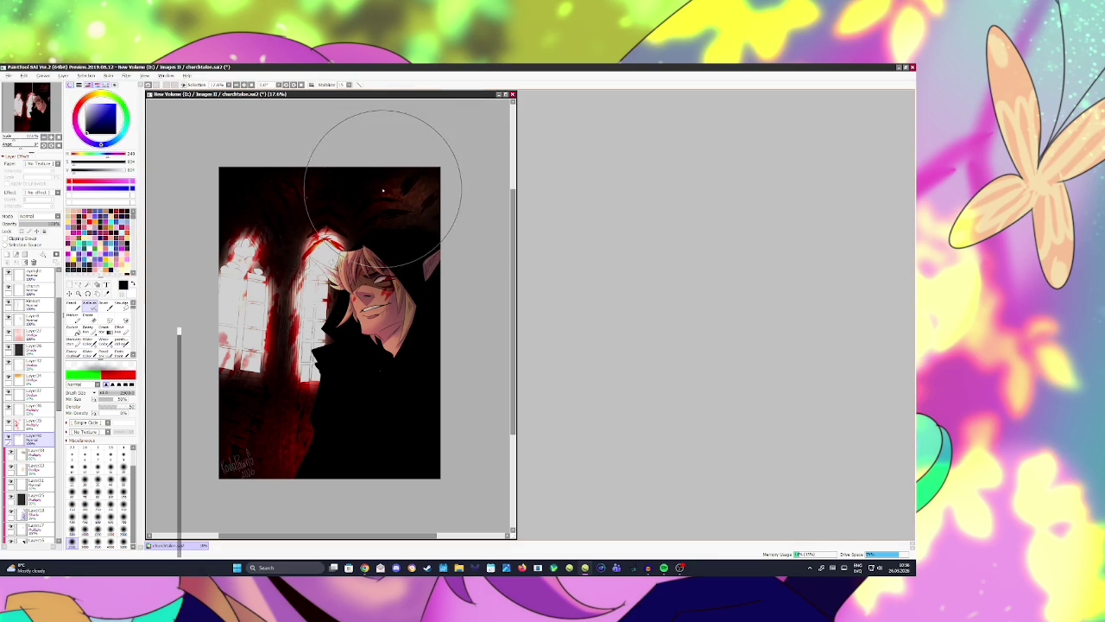
Step: Remove the darkening beside the signature and brush an orange glow across the top
drag(276, 449, 288, 445)
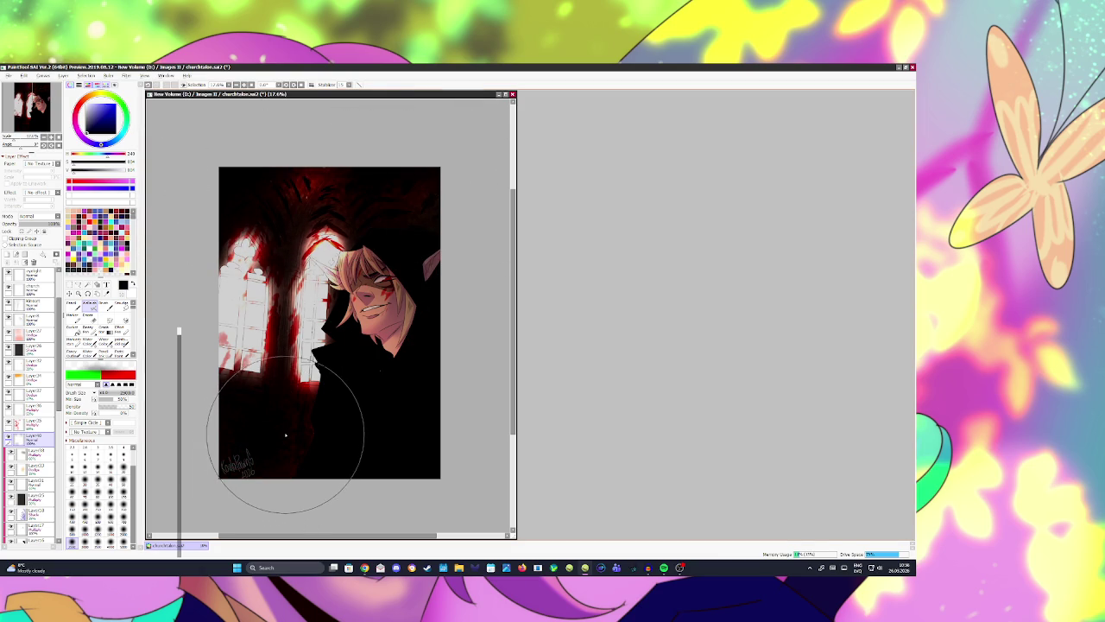
scroll(389, 306, down, 2)
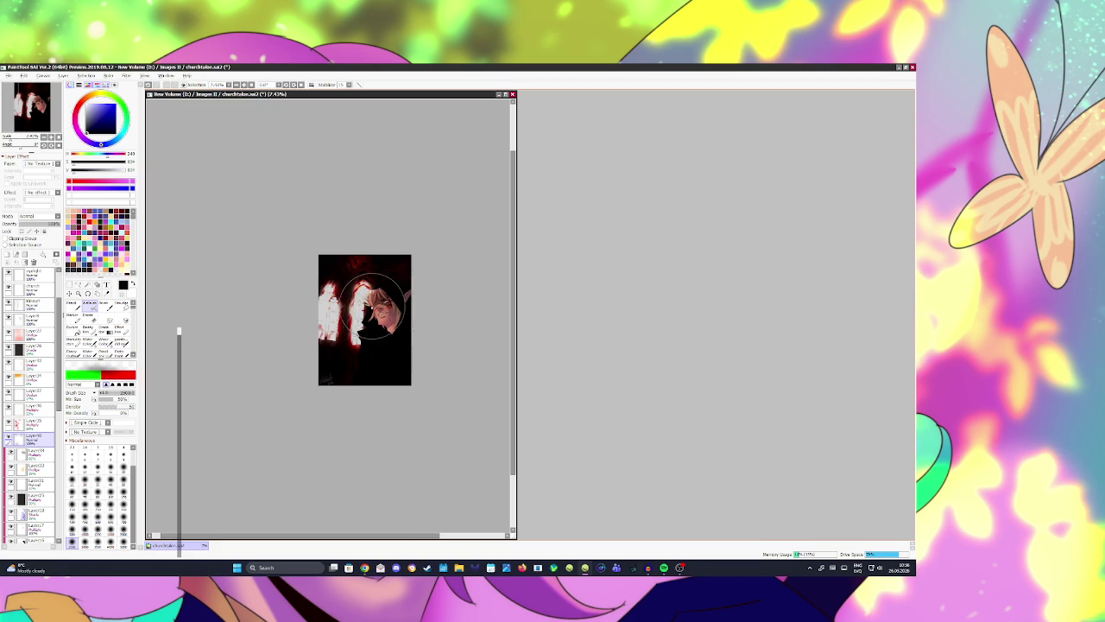
key(h)
key(ctrl+z)
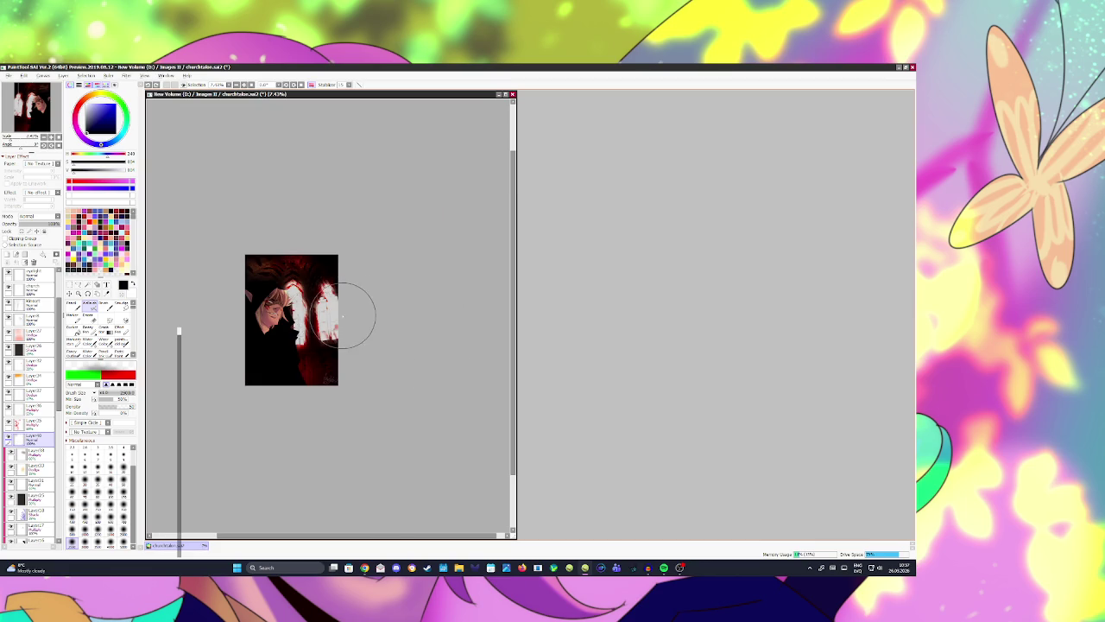
key(h)
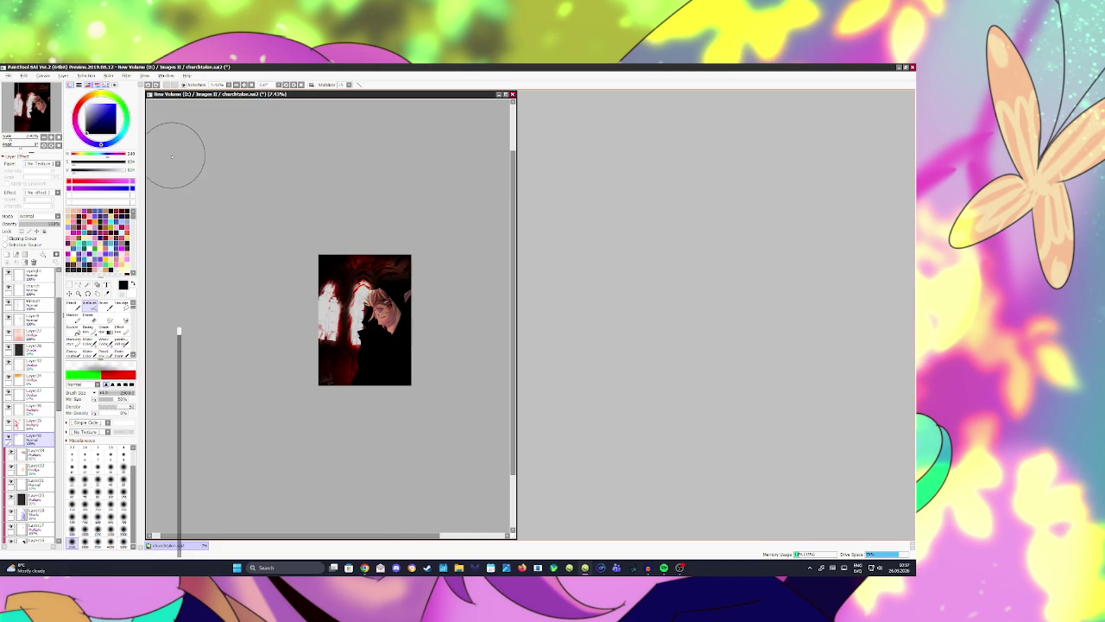
mouse_move(319, 263)
mouse_down()
mouse_move(393, 290)
mouse_move(320, 346)
mouse_move(328, 395)
mouse_up()
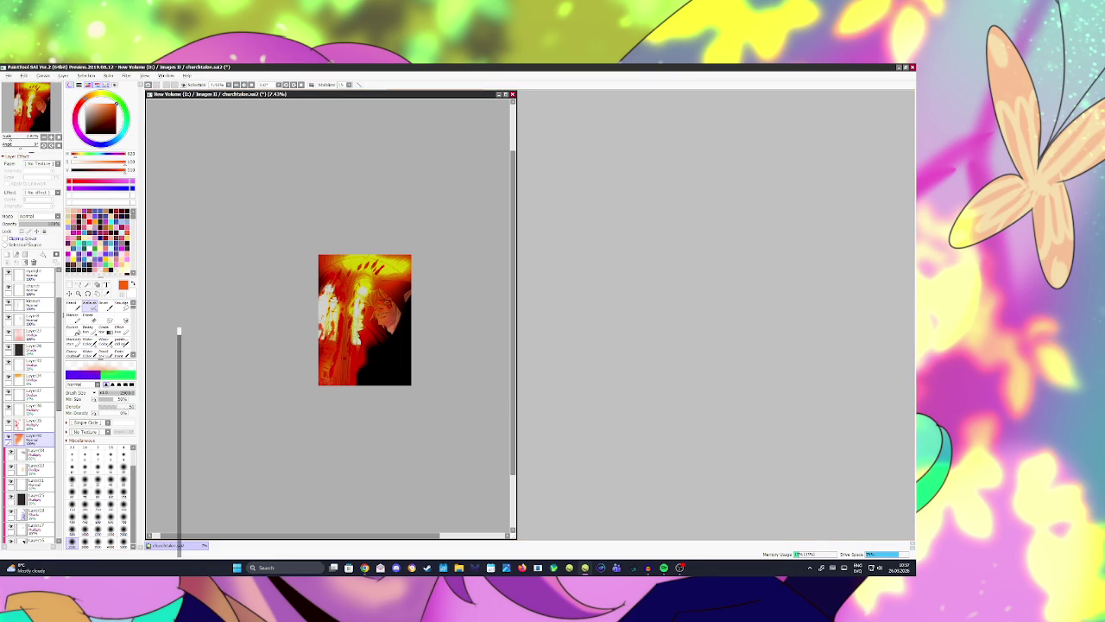
Step: Set the glow layer to Overlay, then shade the hood and head dark on a new layer
click(39, 216)
click(35, 239)
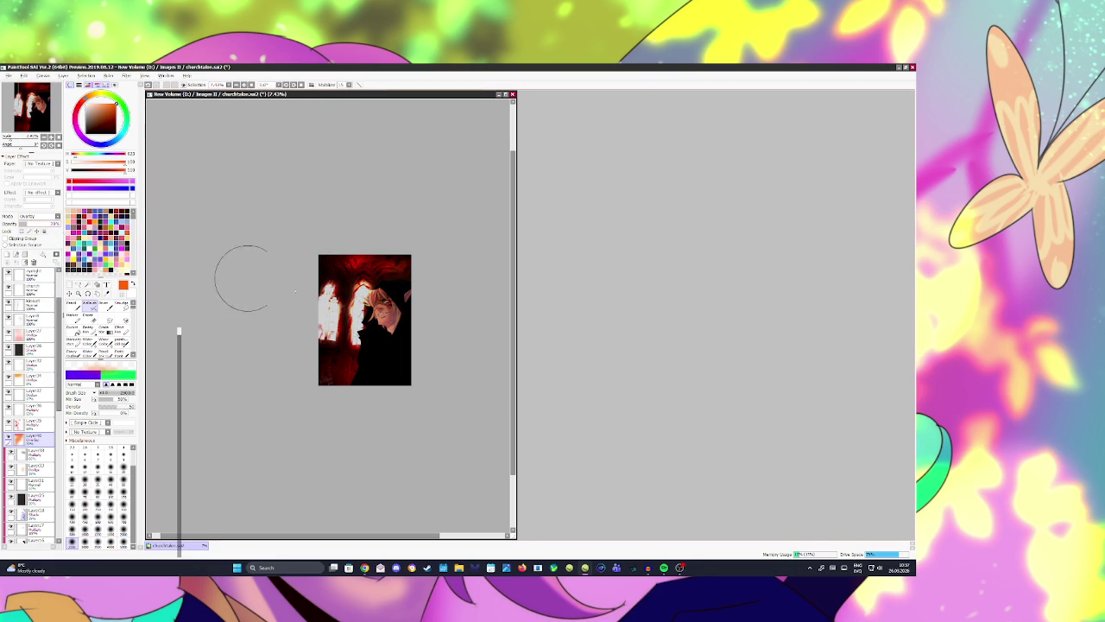
scroll(361, 306, up, 3)
scroll(419, 315, down, 1)
scroll(444, 276, up, 1)
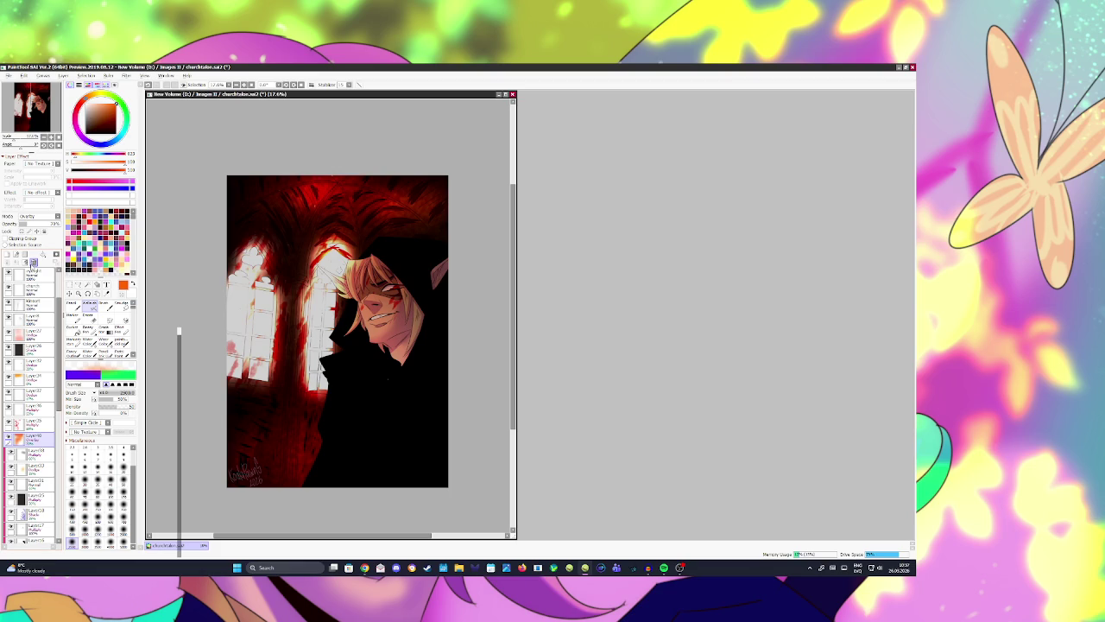
click(32, 261)
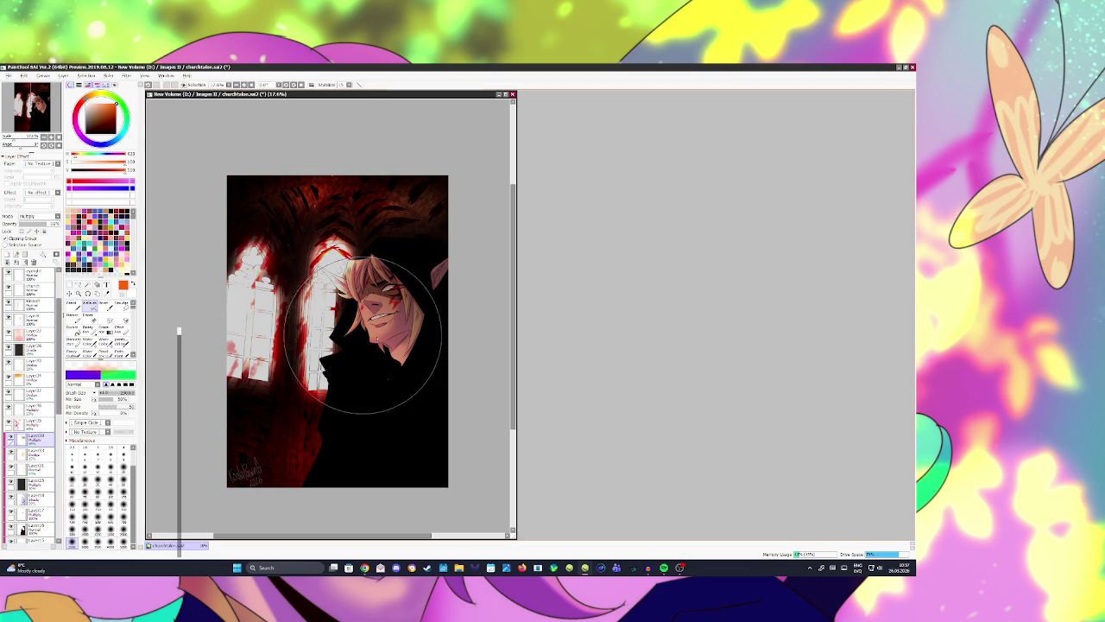
drag(358, 311, 371, 285)
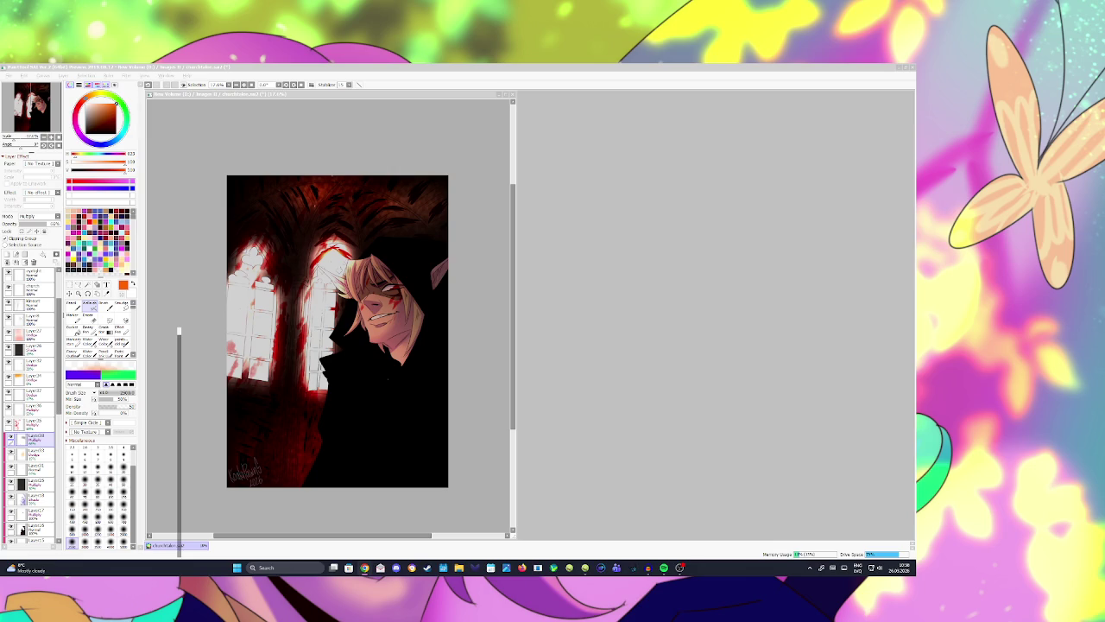
scroll(415, 291, up, 2)
scroll(406, 276, down, 2)
scroll(389, 280, down, 1)
scroll(373, 280, down, 2)
scroll(373, 281, up, 1)
key(h)
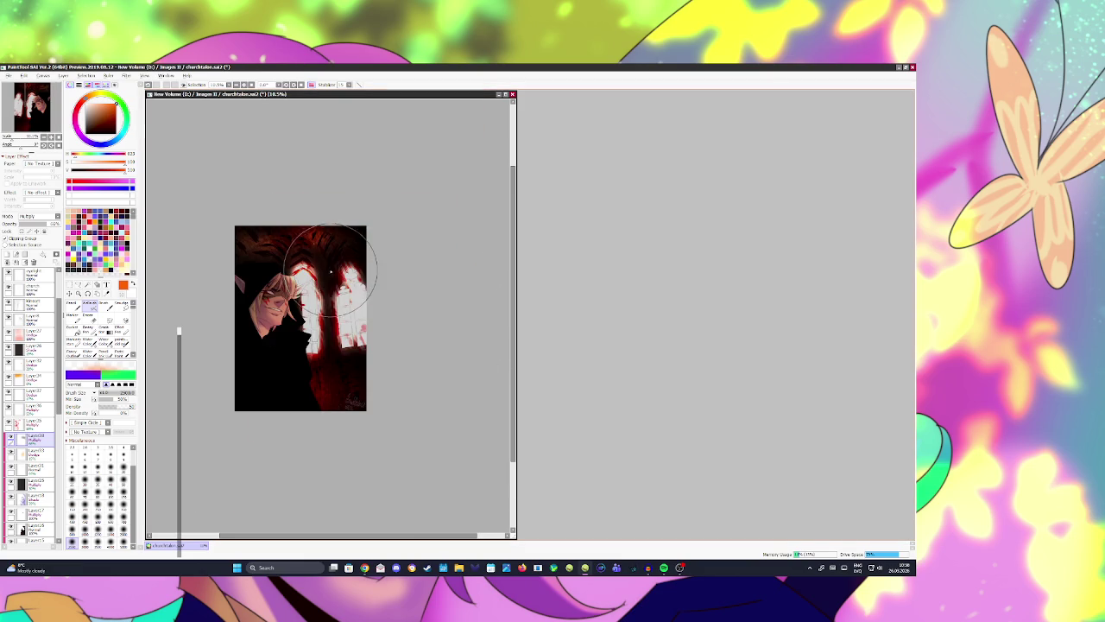
scroll(259, 288, up, 2)
scroll(271, 308, up, 1)
scroll(285, 285, down, 1)
scroll(259, 285, up, 3)
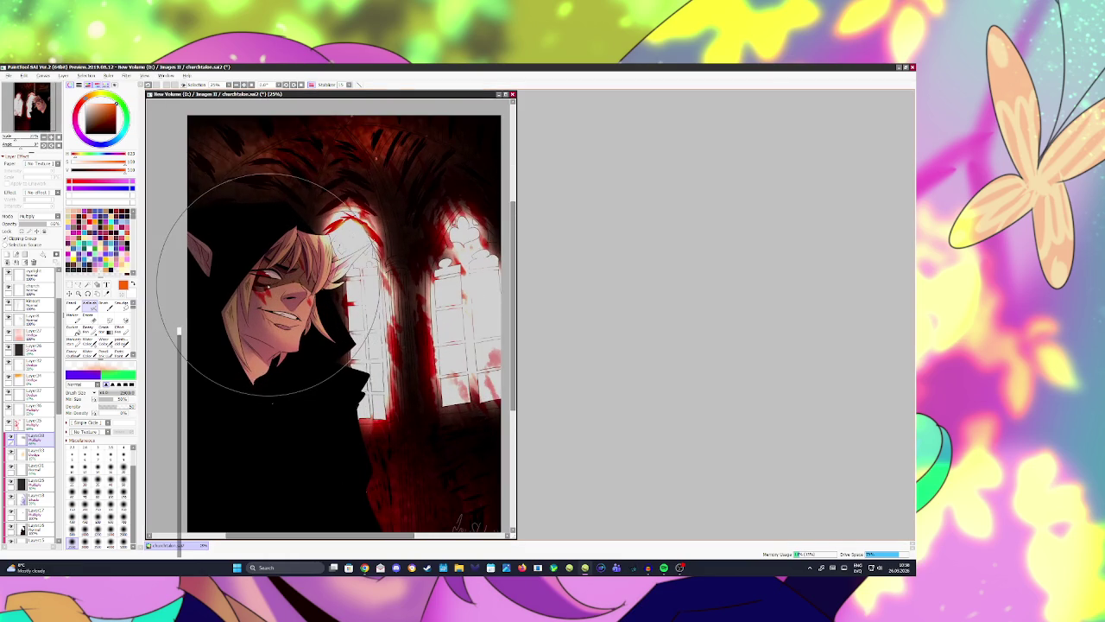
scroll(246, 285, down, 1)
scroll(272, 289, down, 1)
scroll(274, 291, up, 2)
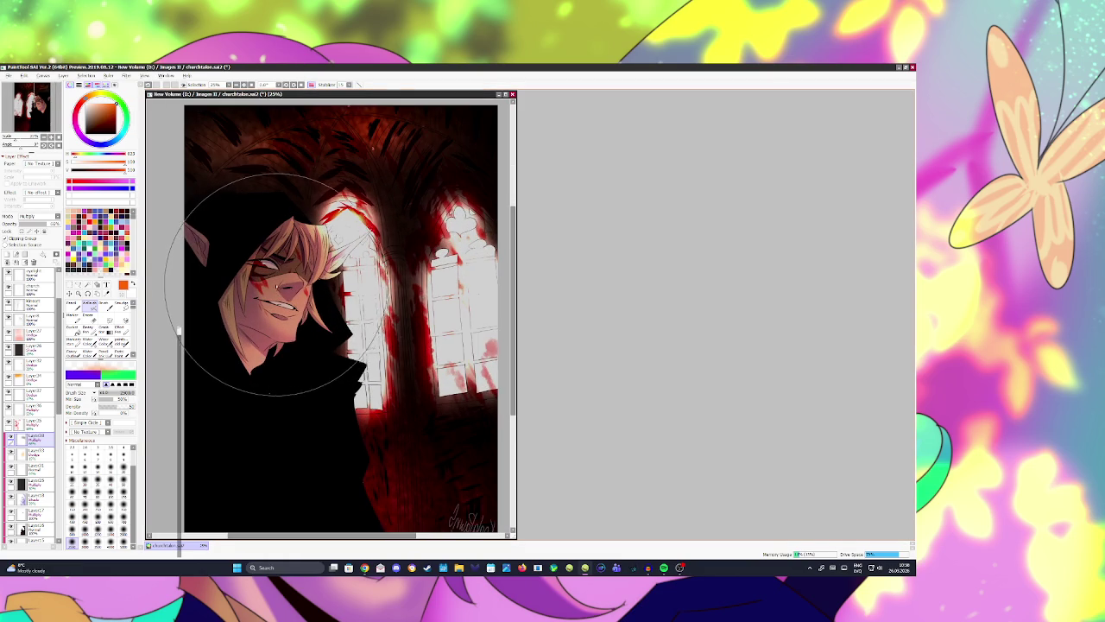
scroll(274, 280, down, 1)
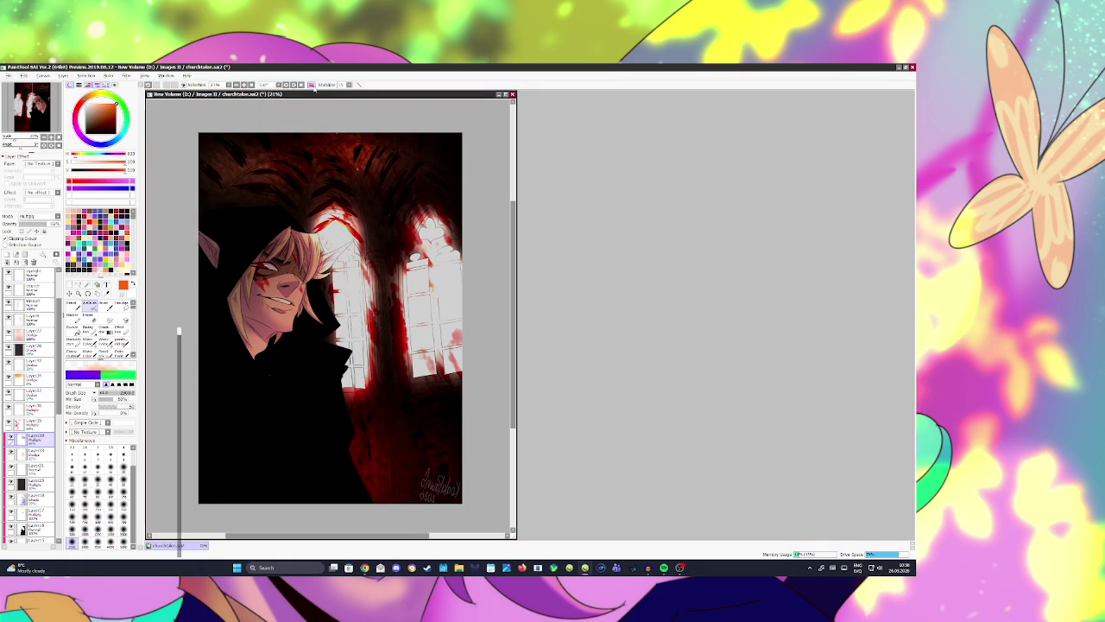
key(h)
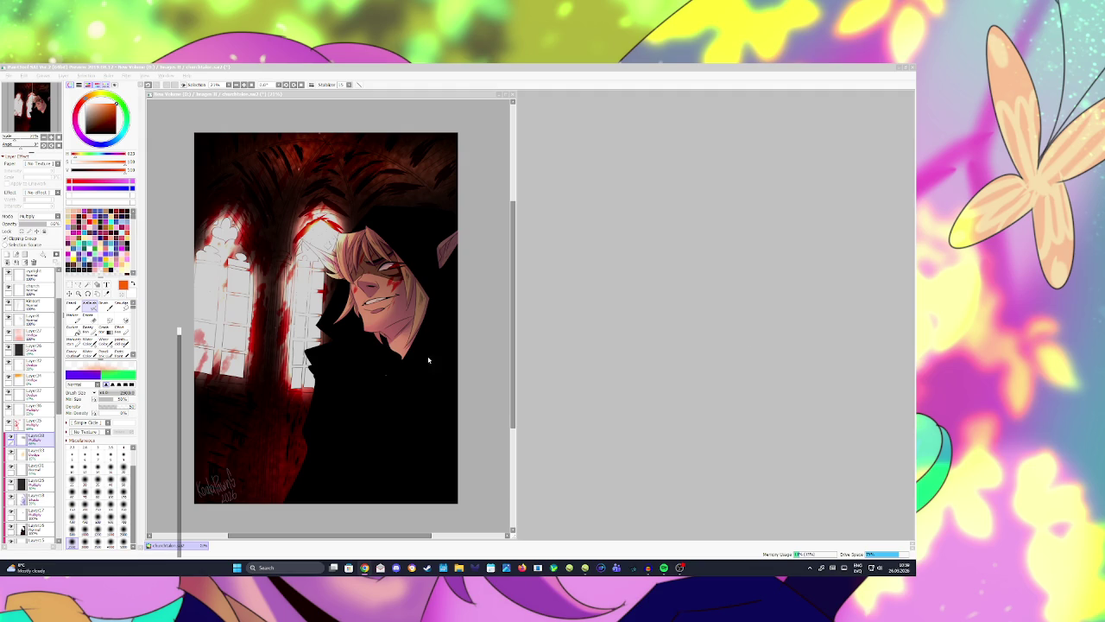
Step: Save the churchtaker.sa2 painting with its red-lit vaulted ceiling ribs
scroll(395, 345, down, 1)
scroll(388, 341, up, 1)
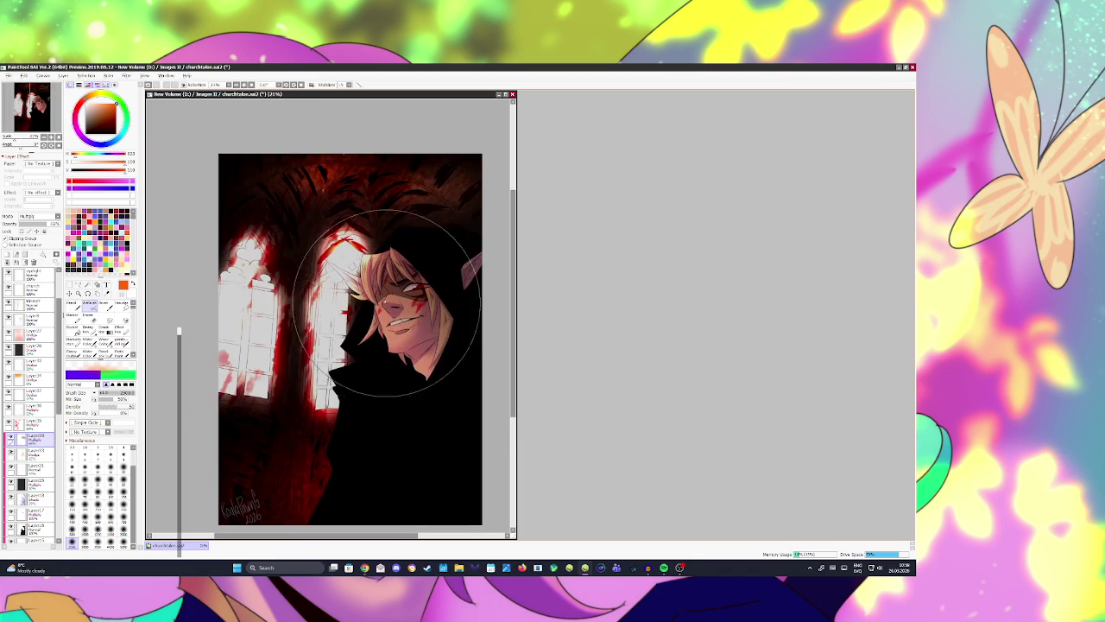
scroll(406, 310, up, 1)
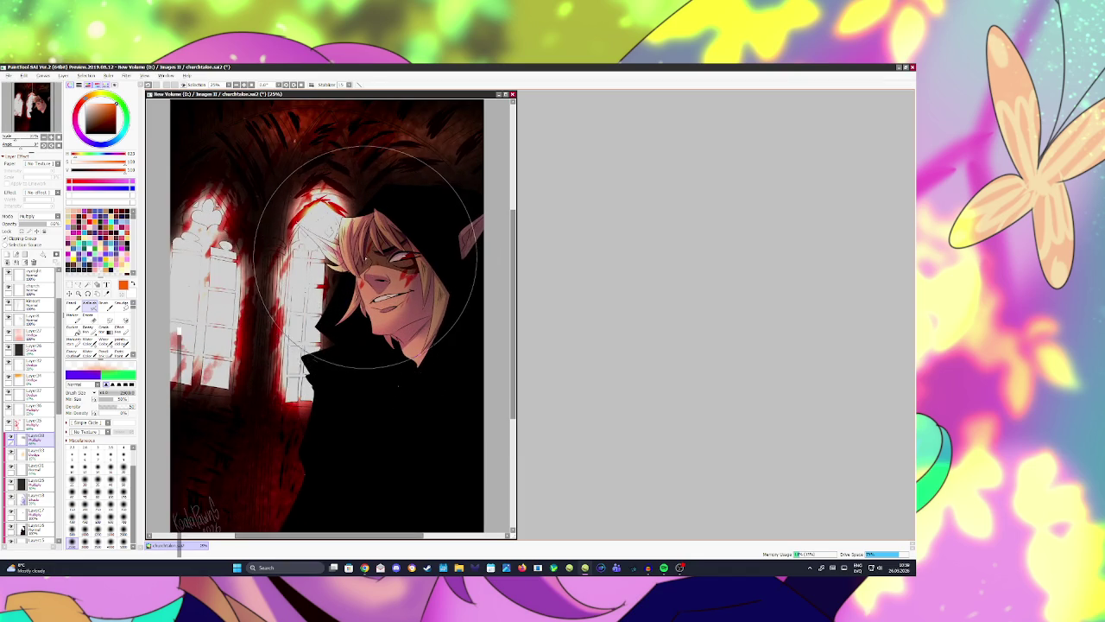
scroll(363, 254, down, 1)
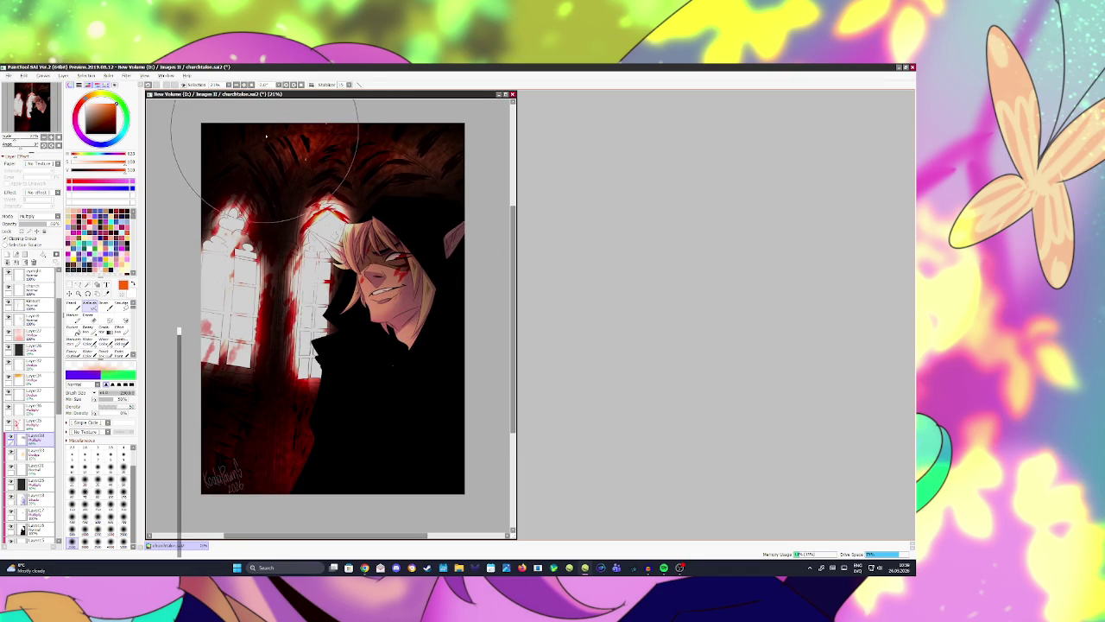
key(ctrl+s)
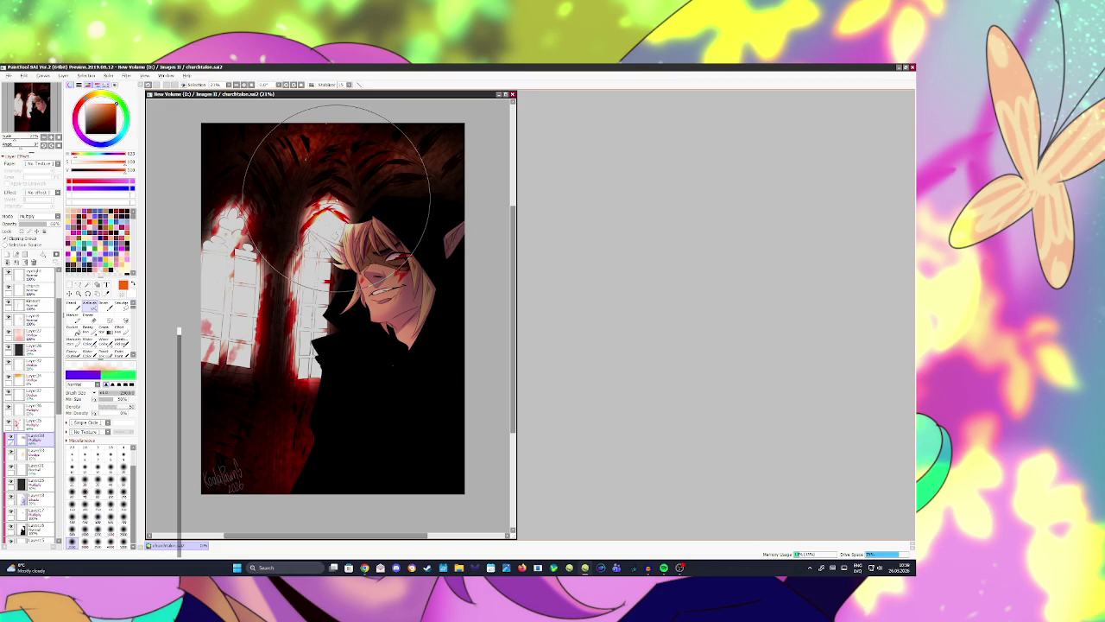